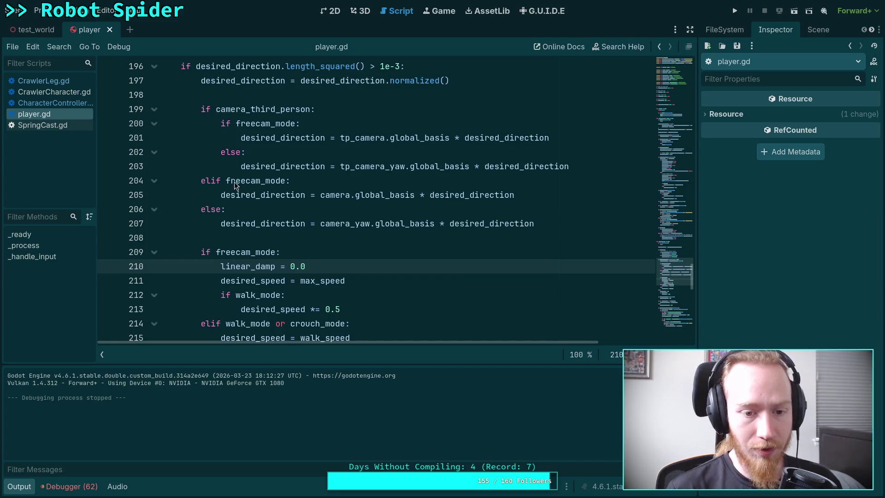
Change the freecam linear_damp on line 210 of player.gd from 0.0 to 2.0.
scroll(415, 214, down, 2)
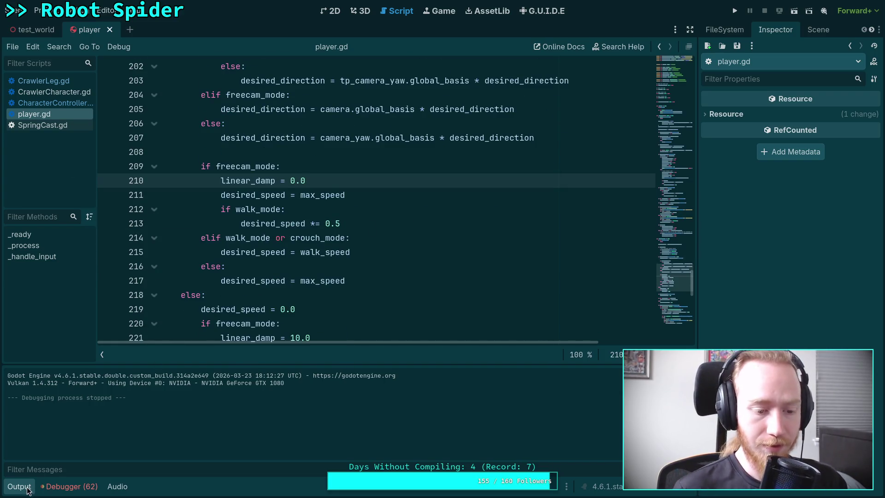
click(33, 488)
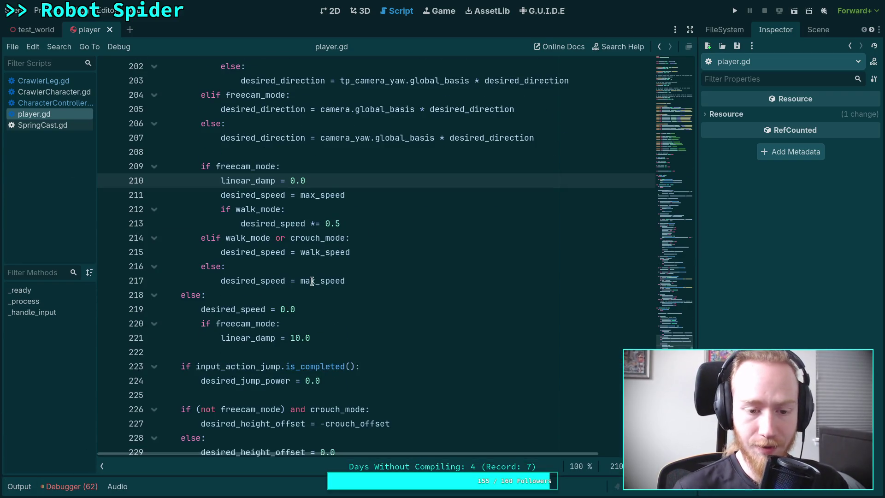
click(295, 180)
scroll(416, 270, up, 2)
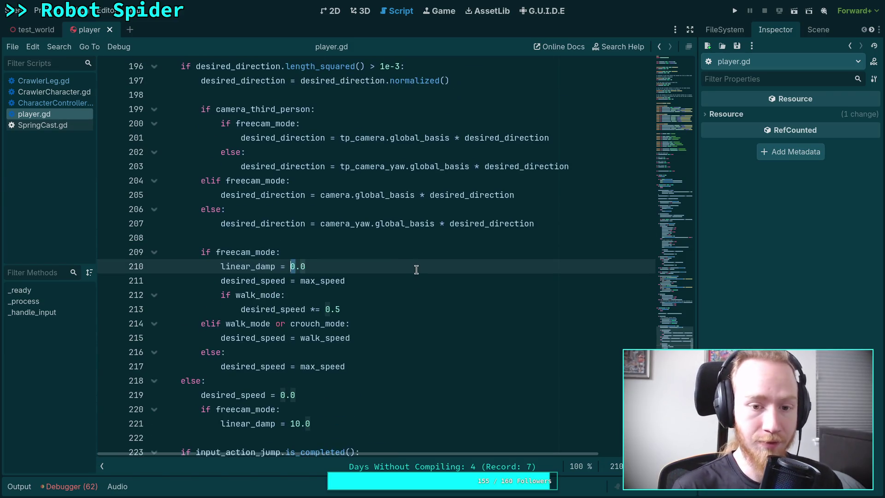
text(2)
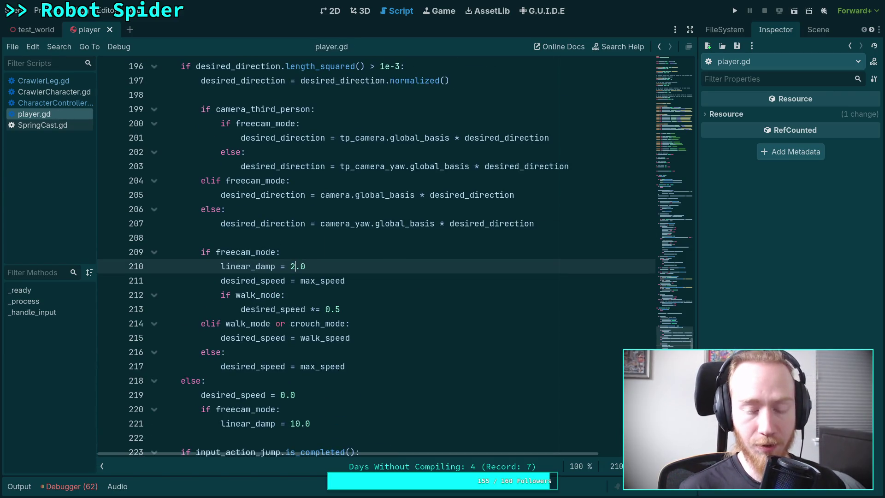
click(735, 11)
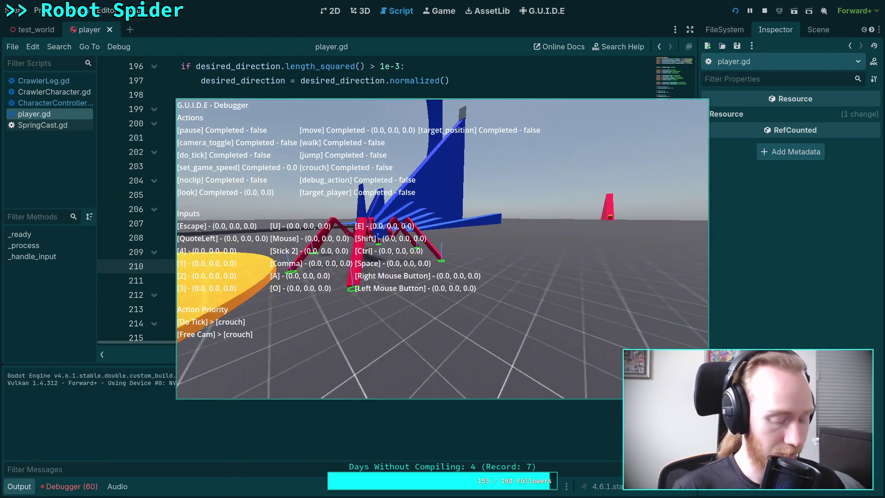
Walk, jump and look around with the spider, then stop the test run.
key(a)
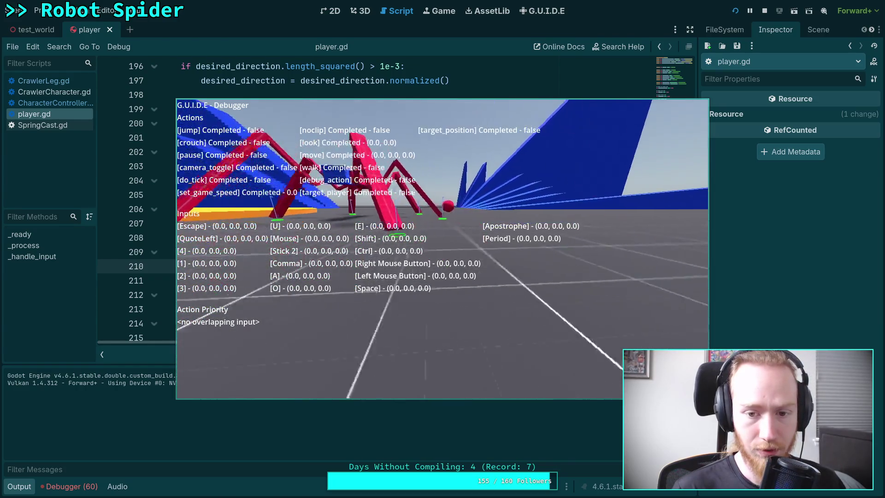
key(o)
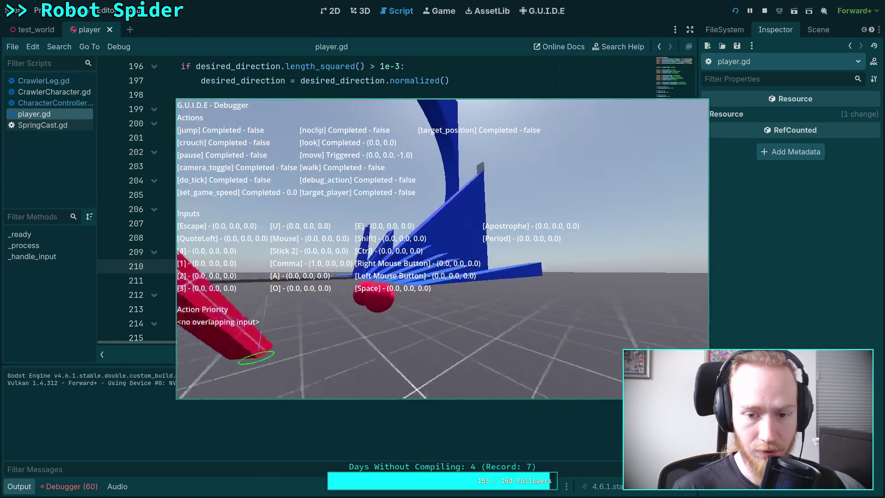
key(e)
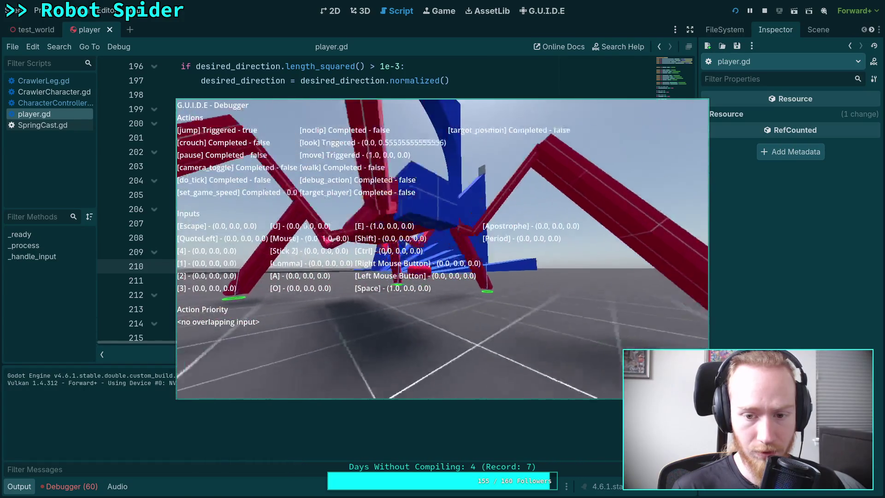
key(space)
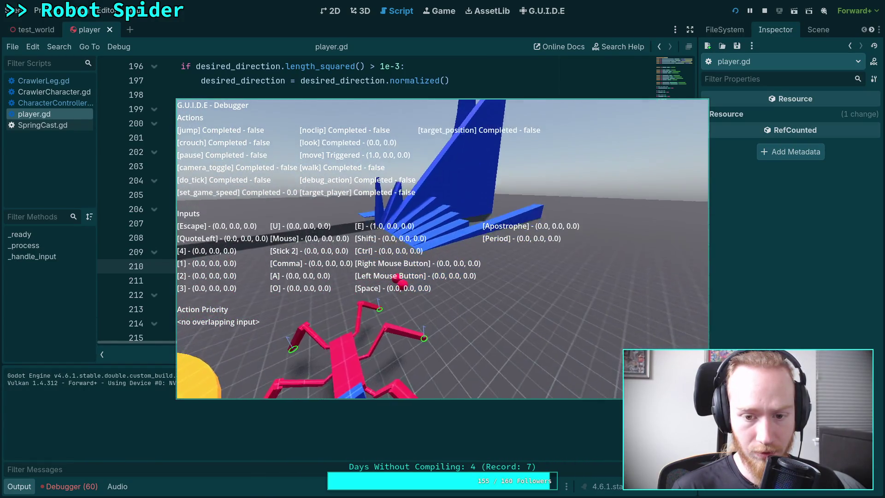
key(e)
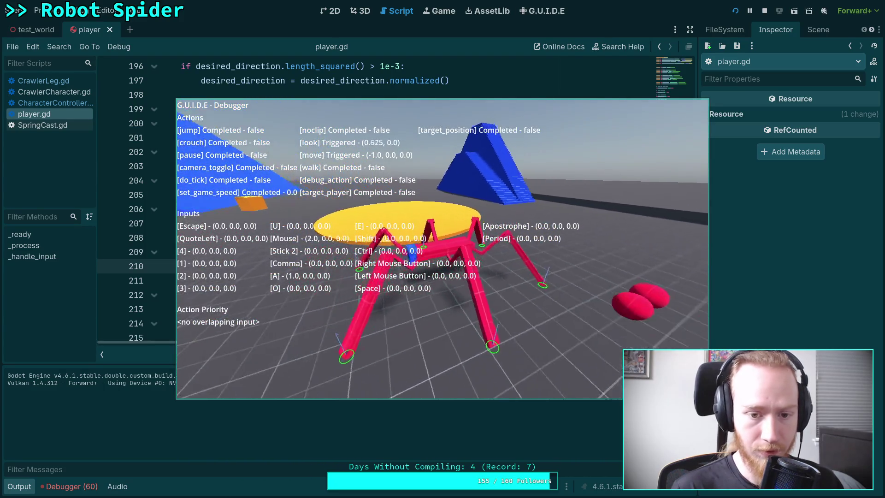
click(764, 11)
click(818, 30)
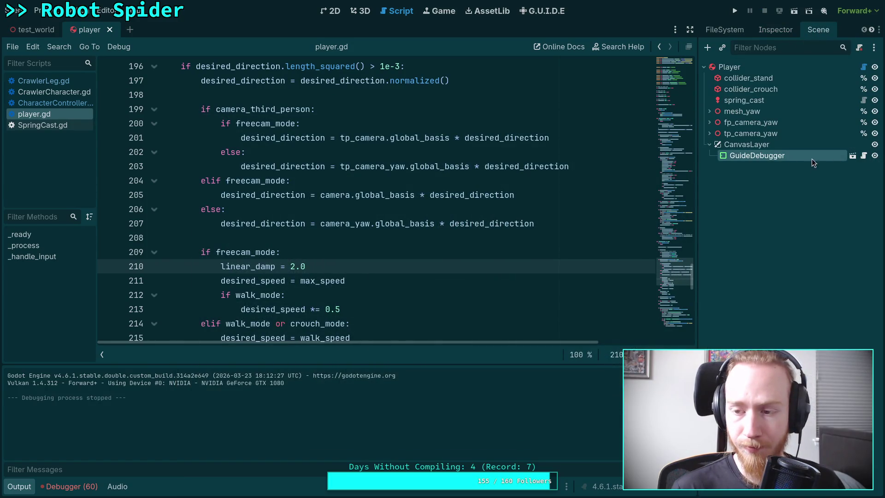
Check GuideDebugger's node options, then scroll player.gd to the debug input exports.
right_click(785, 156)
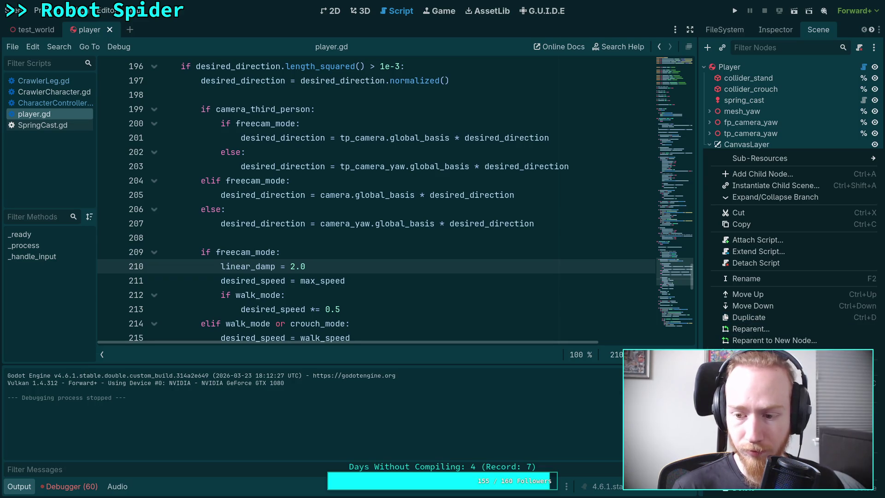
click(582, 398)
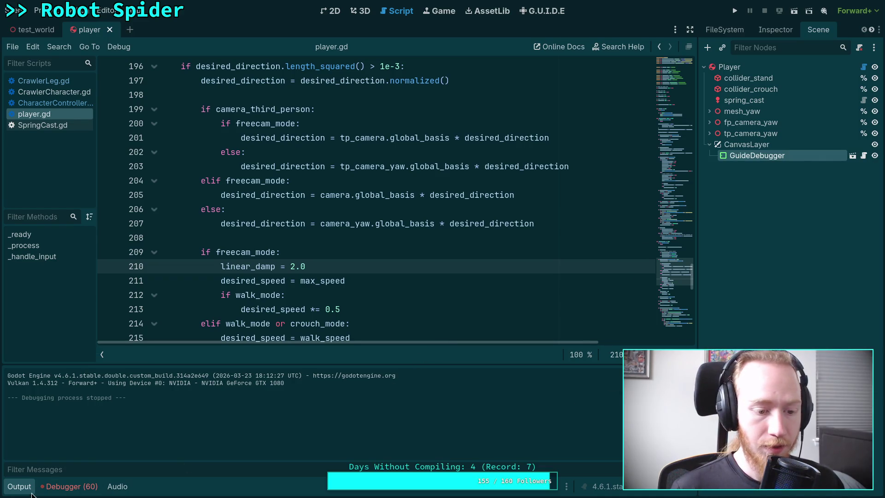
click(19, 487)
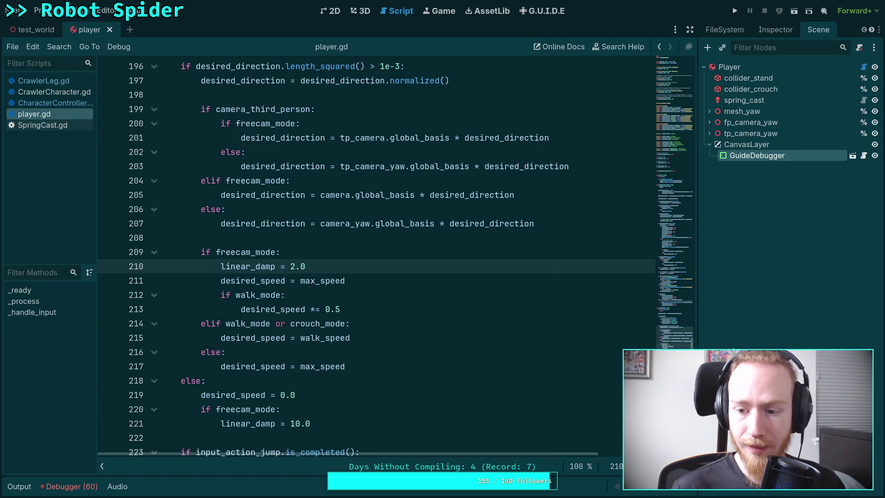
drag(675, 338, 679, 43)
scroll(498, 230, down, 8)
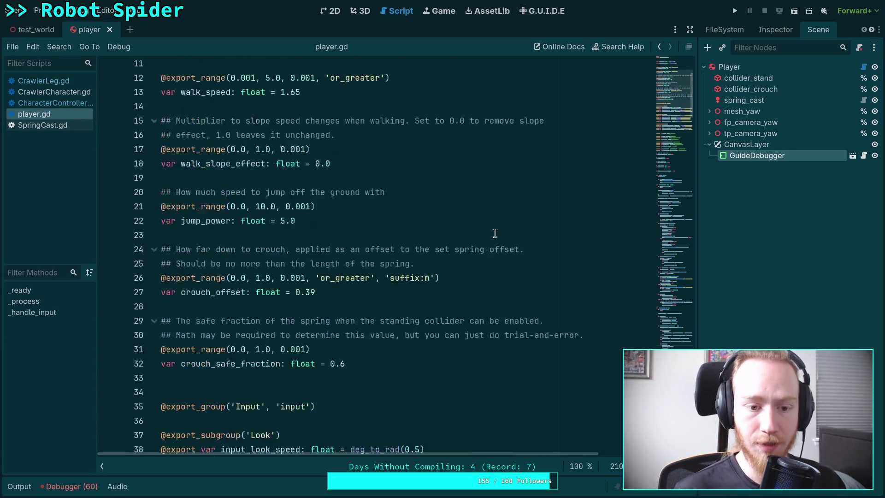
scroll(512, 232, down, 5)
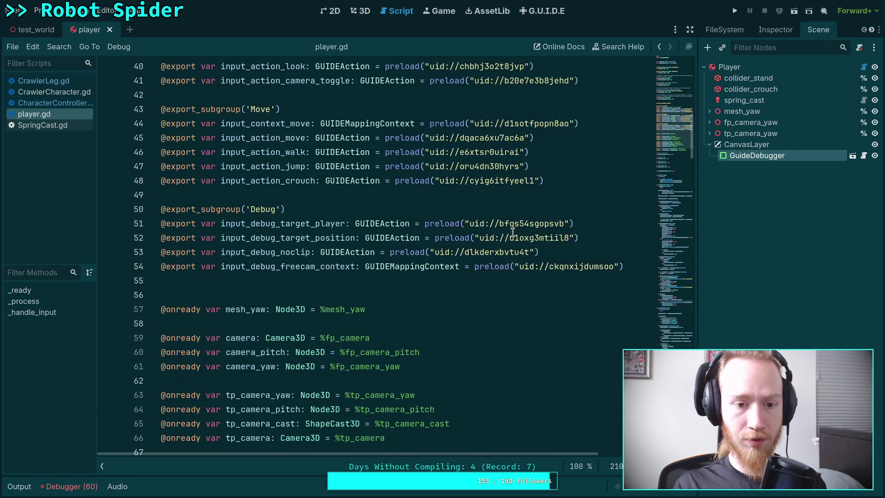
scroll(507, 225, up, 8)
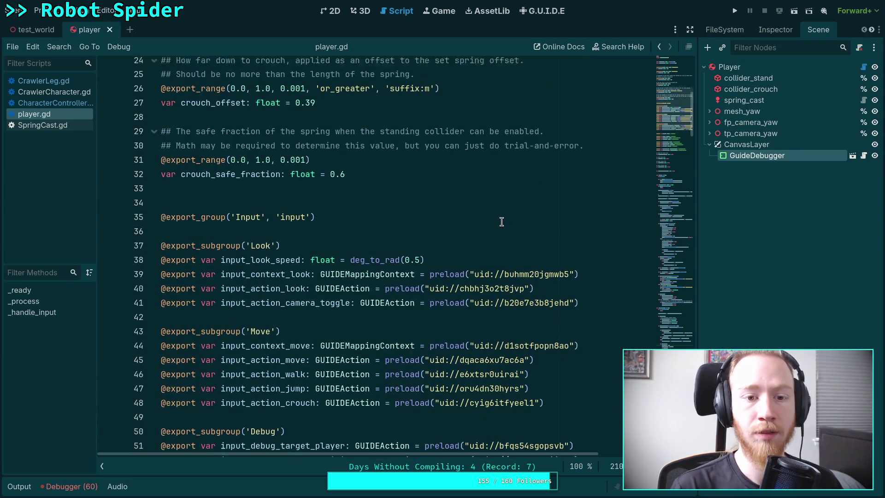
scroll(500, 244, down, 6)
click(474, 371)
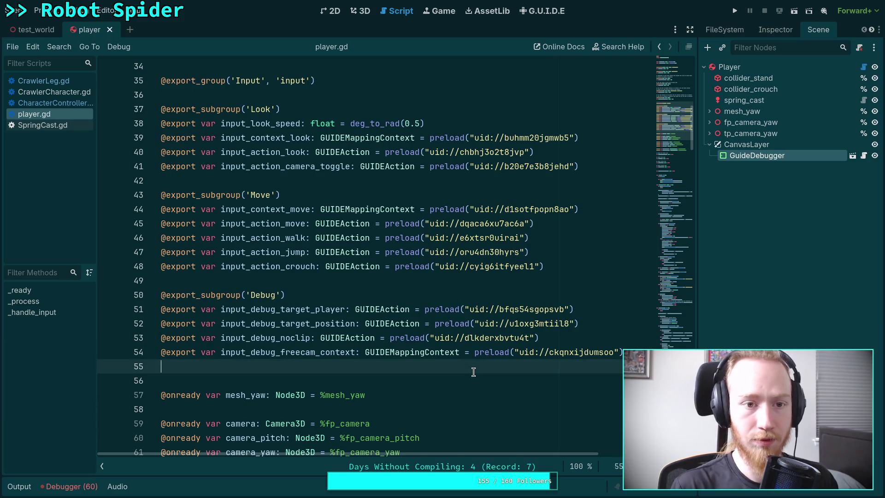
key(Return)
key(Return)
key(Up)
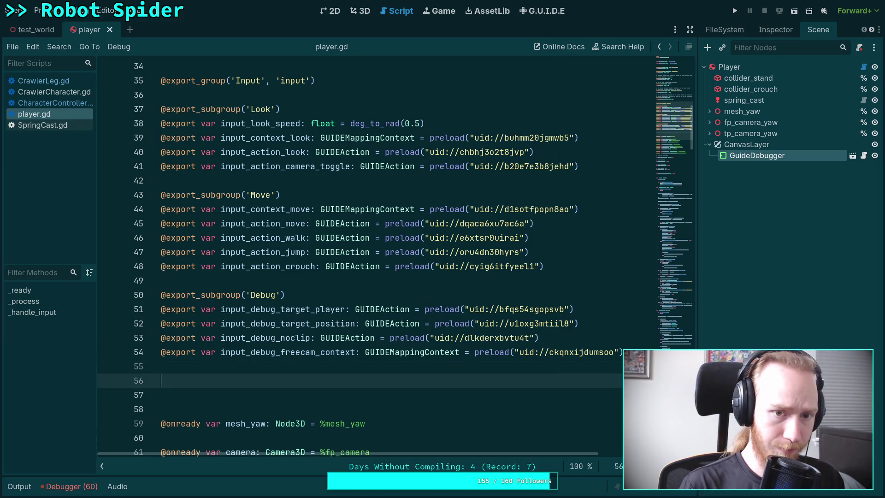
key(BackSpace)
key(BackSpace)
key(BackSpace)
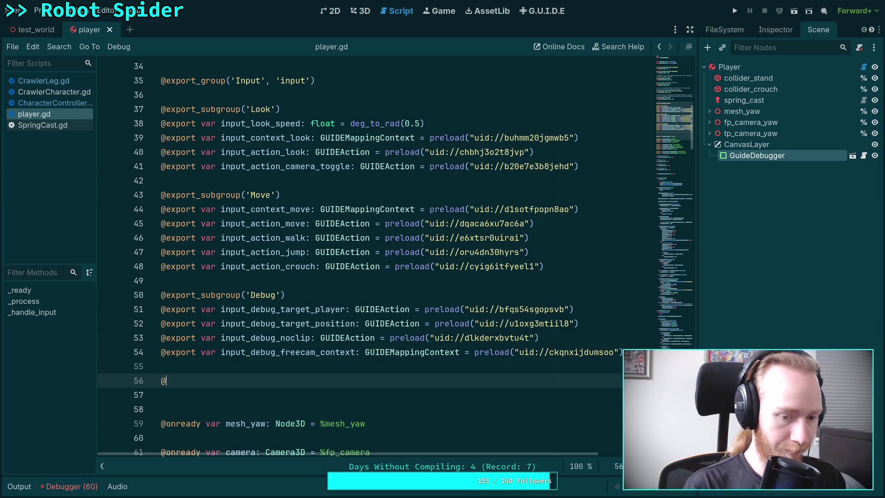
text(port_group)
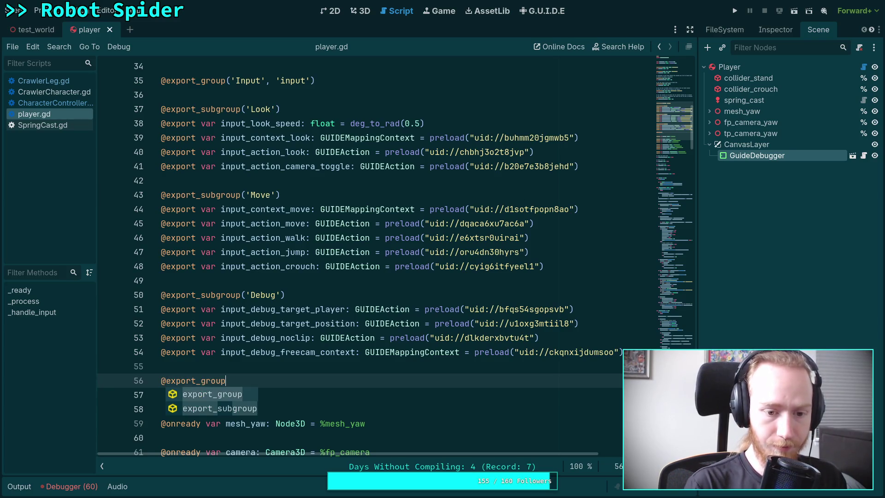
text((')
text(Debug')
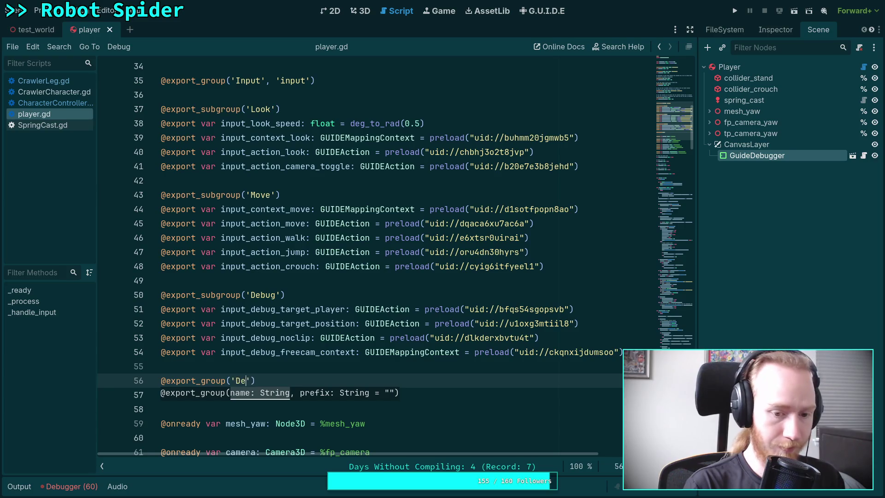
text(, 'dubi)
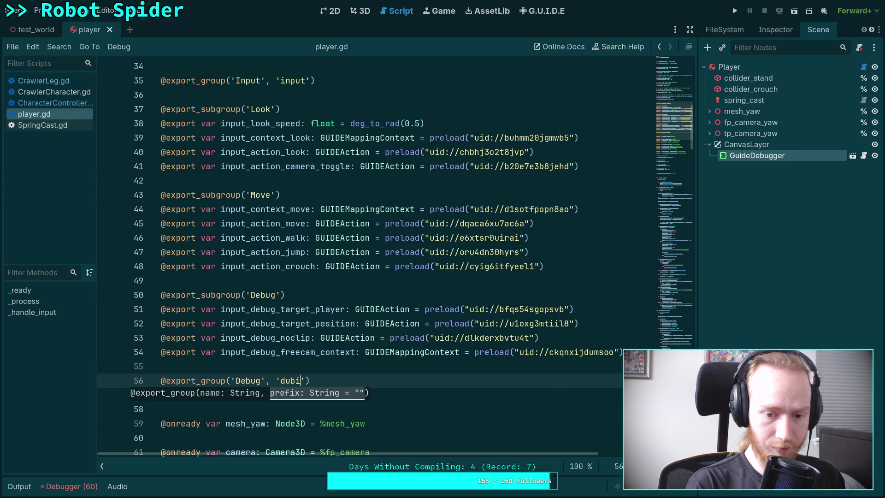
text(ebug)
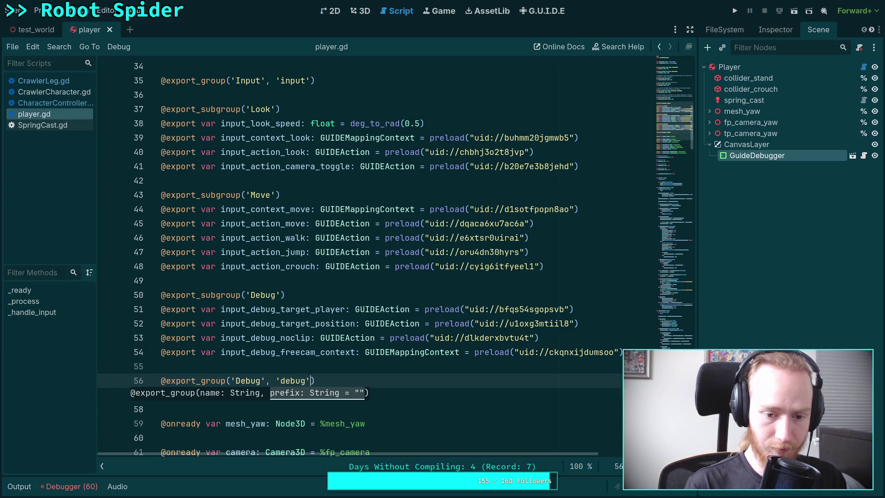
click(161, 394)
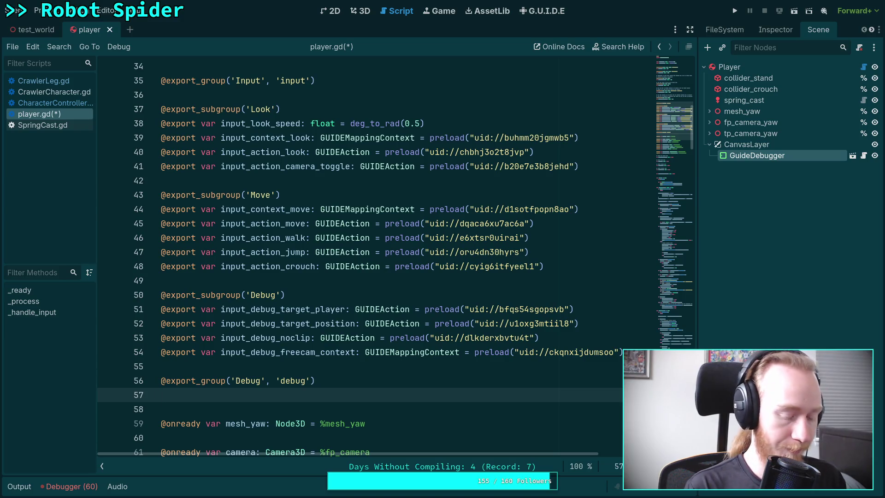
key(Return)
text(@export)
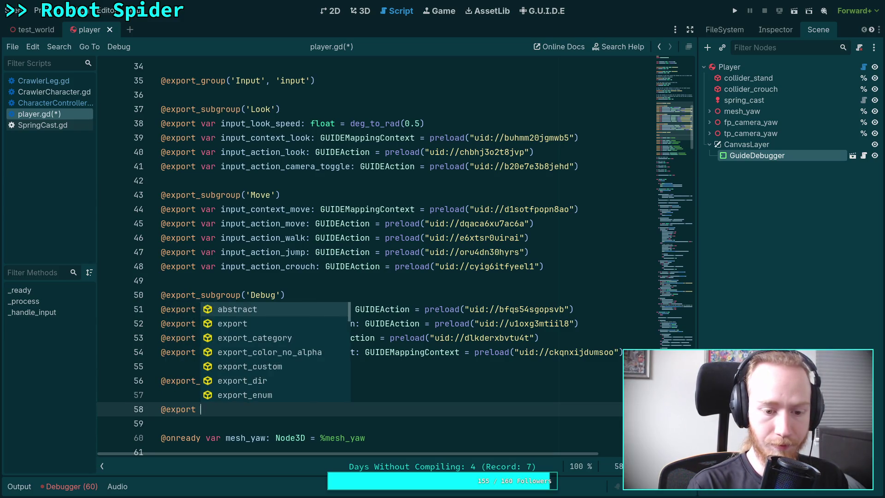
key(Return)
key(ctrl+z)
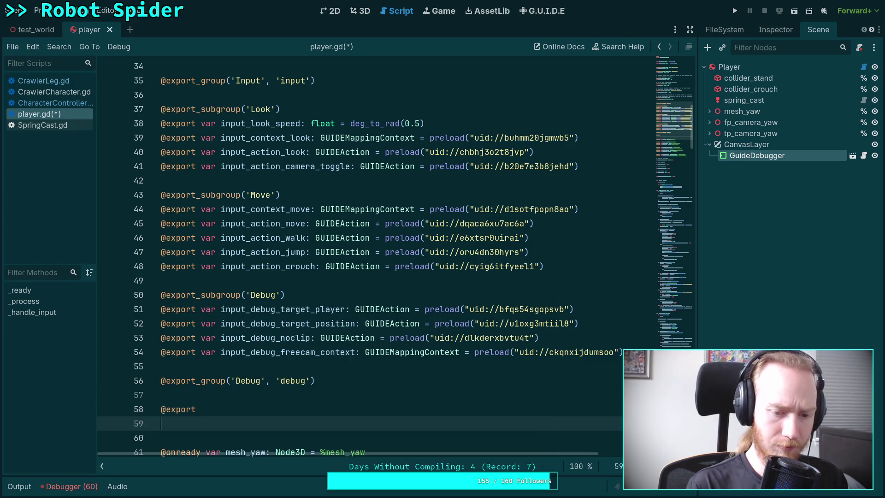
text(var debug_en)
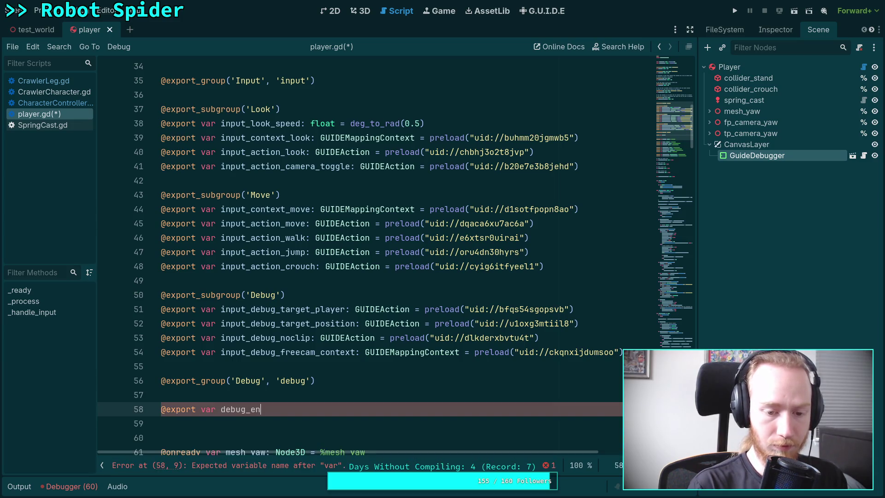
text(:)
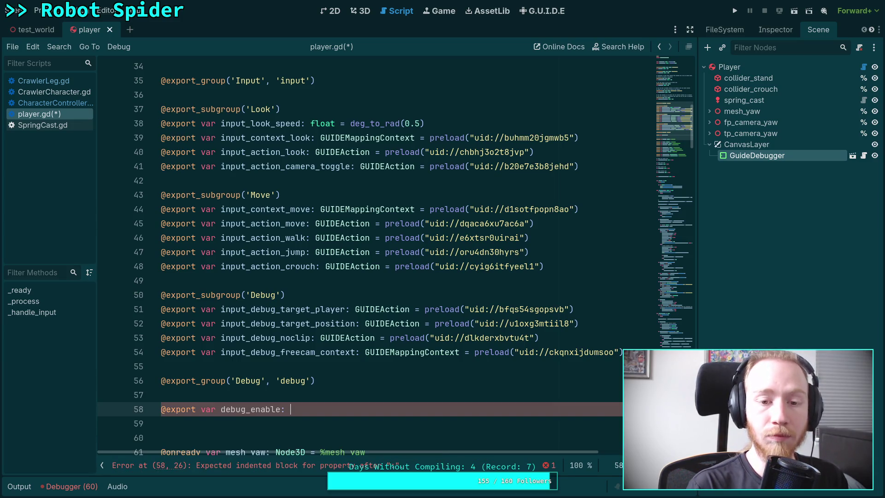
text(false)
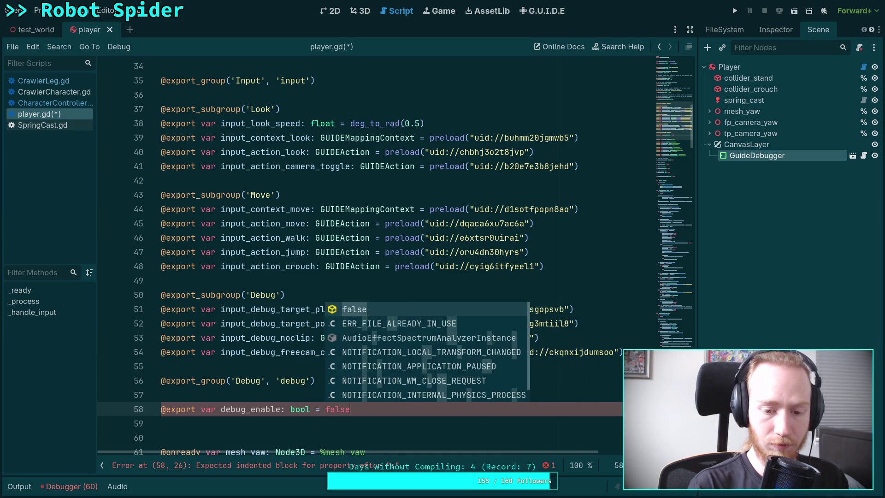
key(Return)
key(Return)
text(@export va)
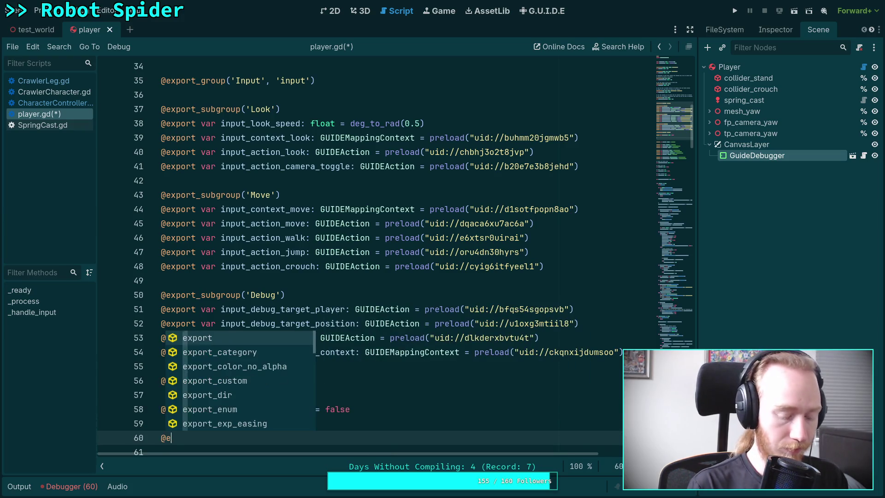
text(r debug_i)
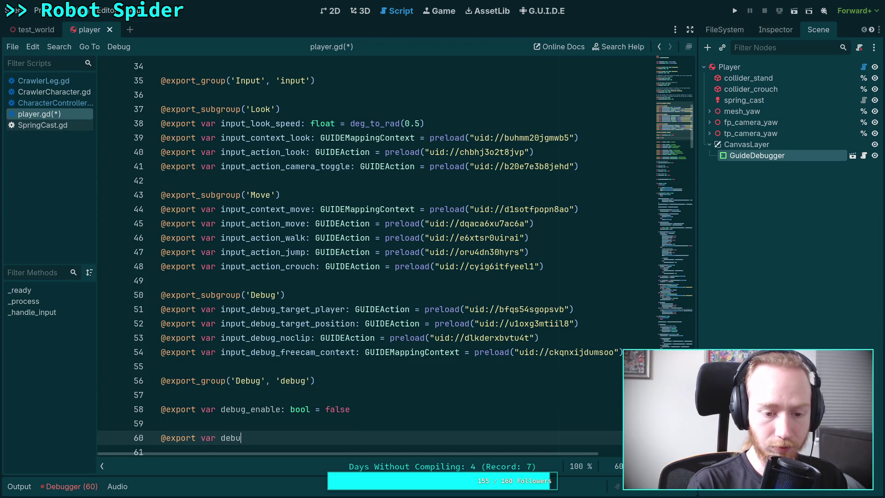
text(nput_)
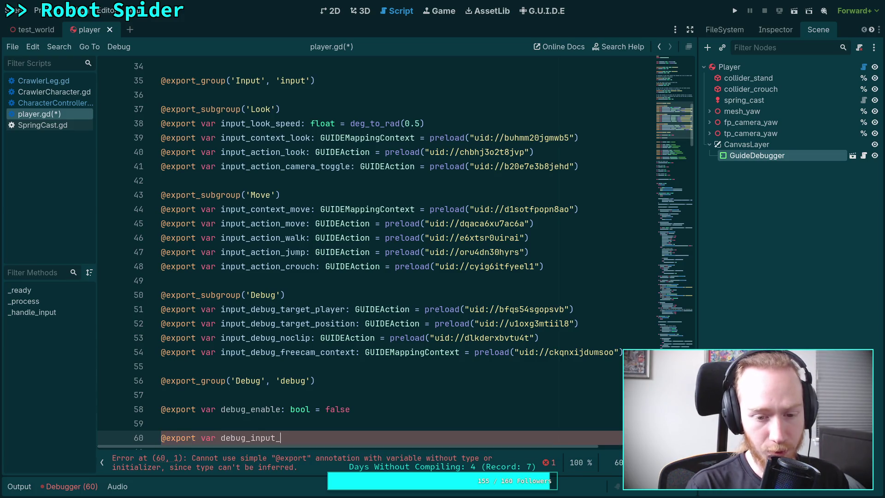
text(display:)
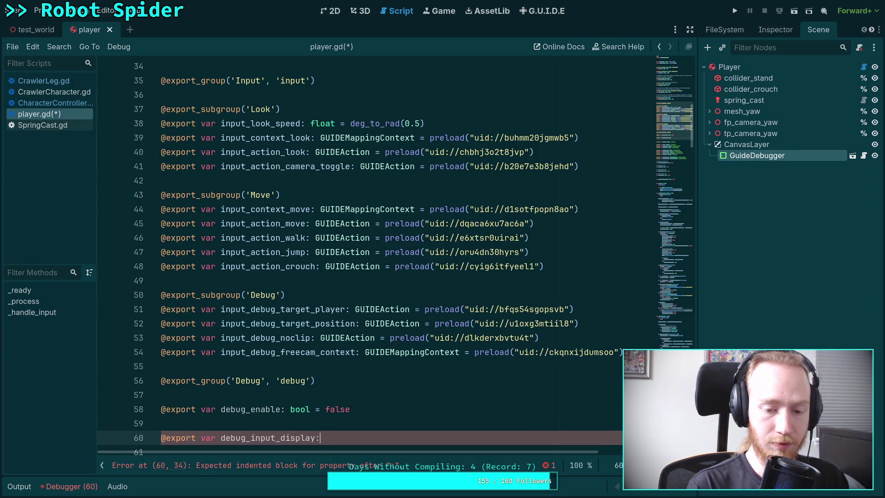
key(BackSpace)
key(BackSpace)
key(BackSpace)
text(guide)
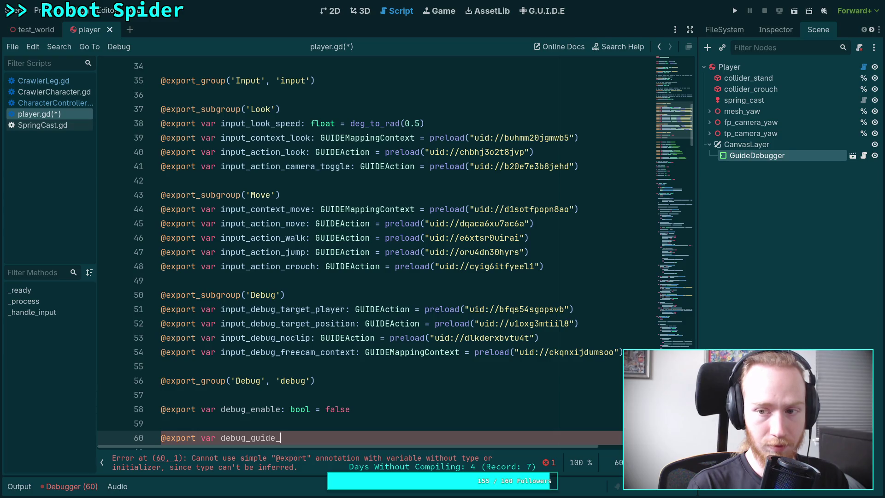
text(bug_guide_de)
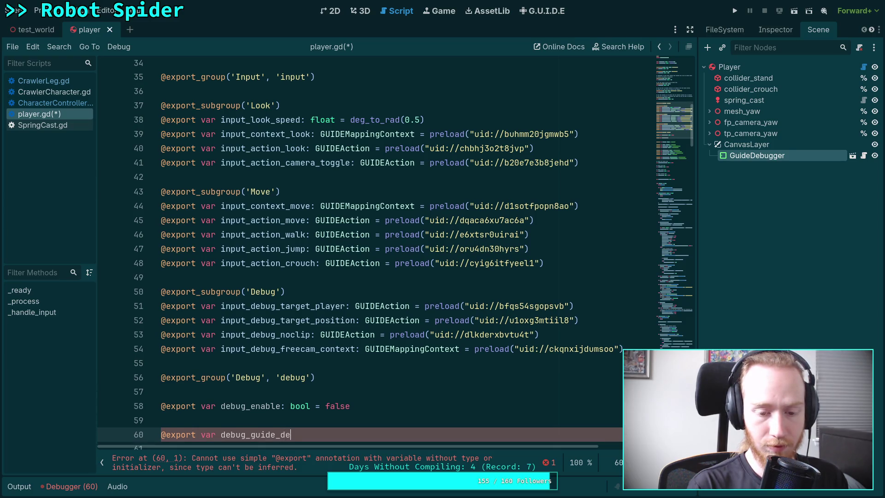
text(bugger: b)
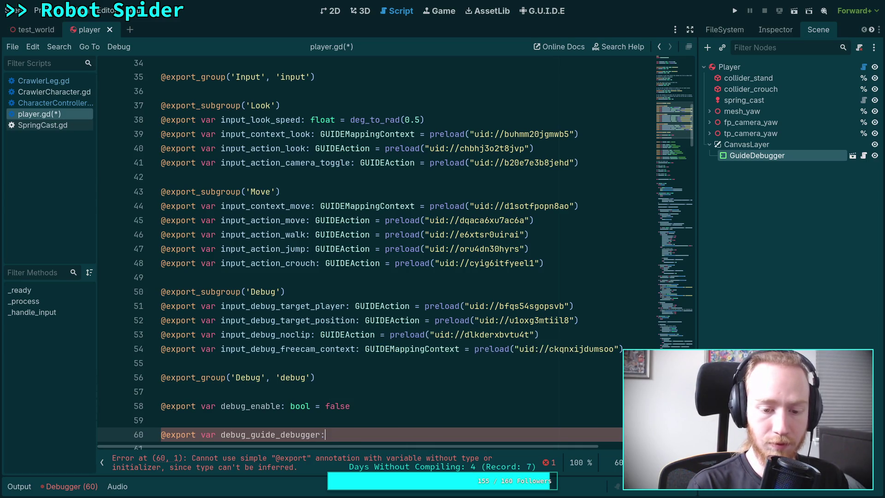
text(ool = fa)
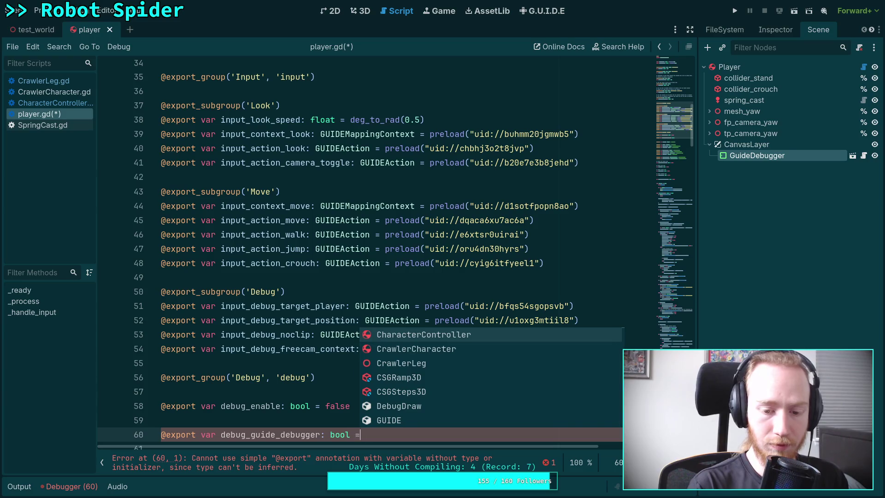
text(lse)
key(Return)
key(ctrl+shift+Return)
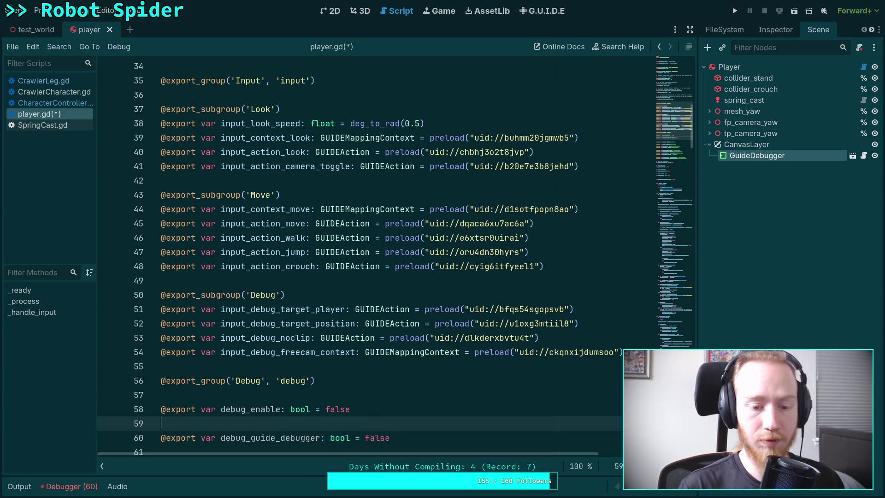
scroll(362, 325, down, 5)
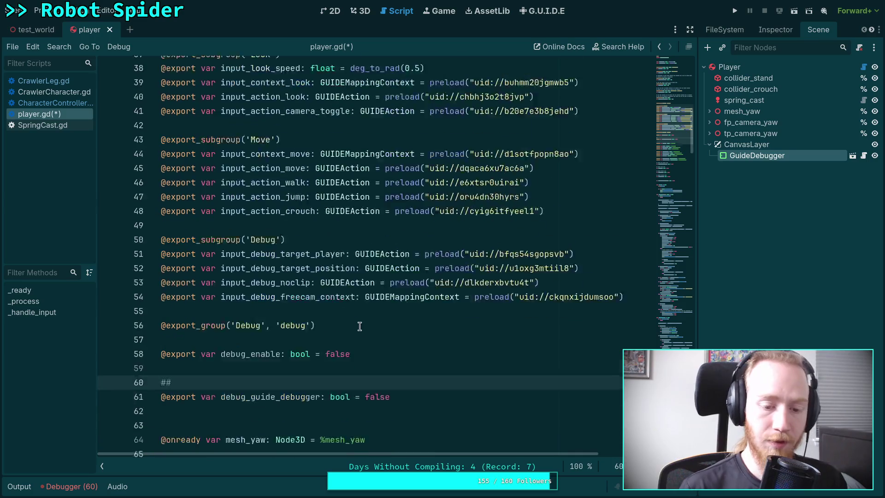
click(197, 195)
key(Return)
click(280, 191)
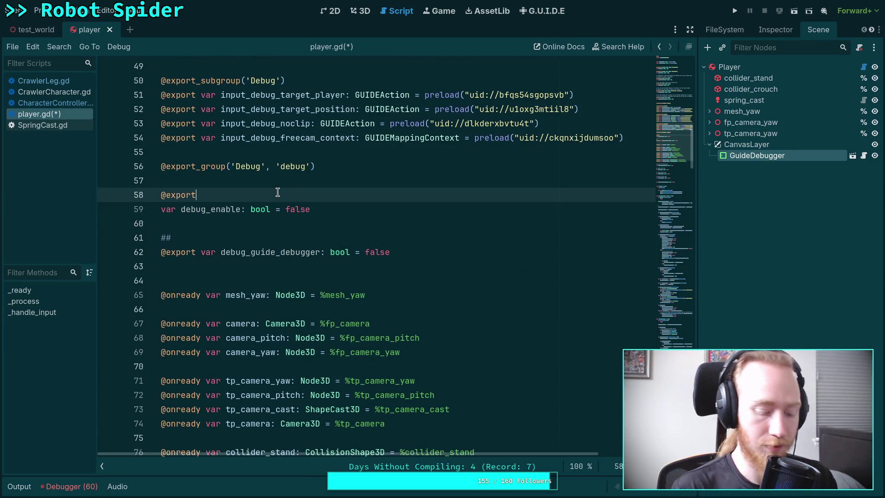
text(_custom()
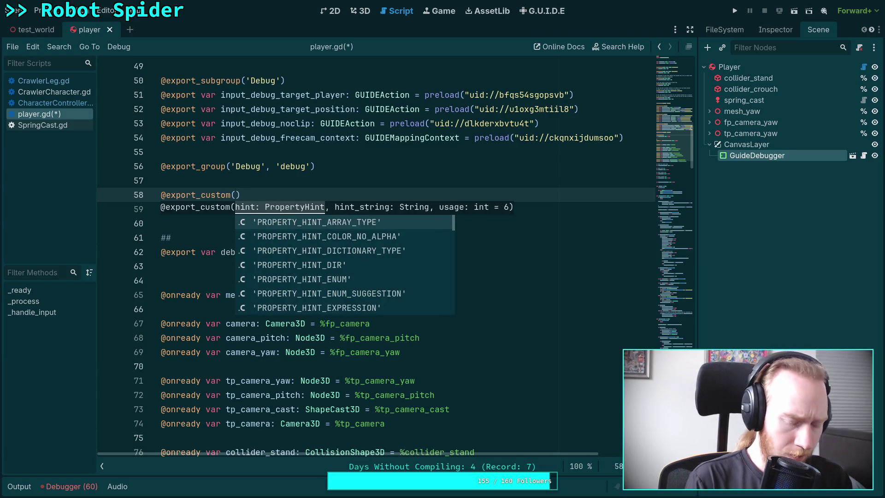
text(GROUP)
key(Down)
key(Down)
key(Down)
key(Return)
text('che)
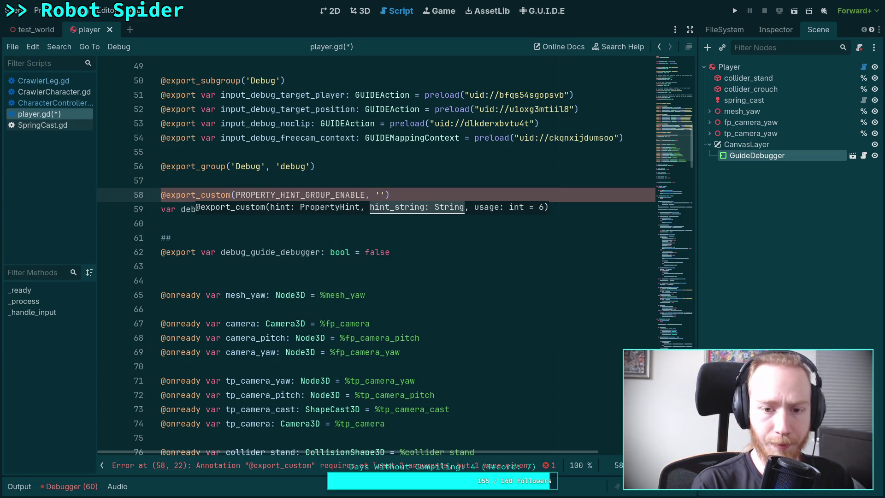
text(ckbox_only)
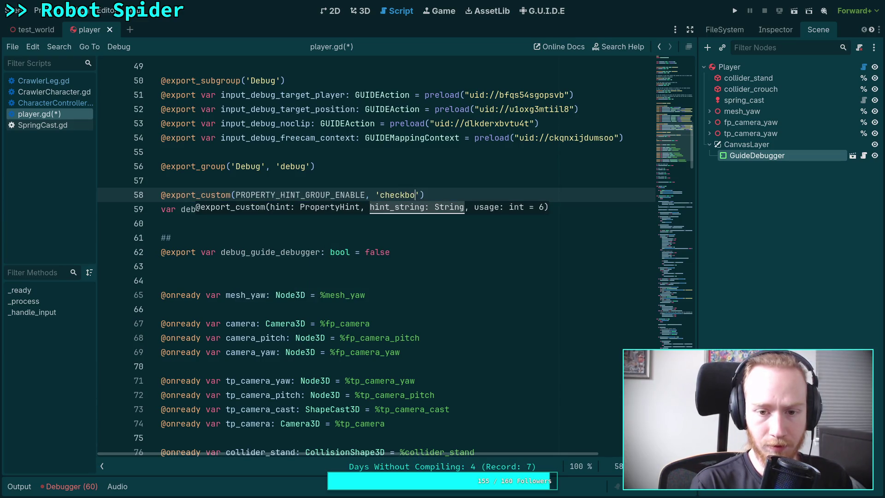
Add the comment '## Show the GUIDE Debugger UI' above debug_guide_debugger and save player.gd.
key(Down)
key(Down)
key(Down)
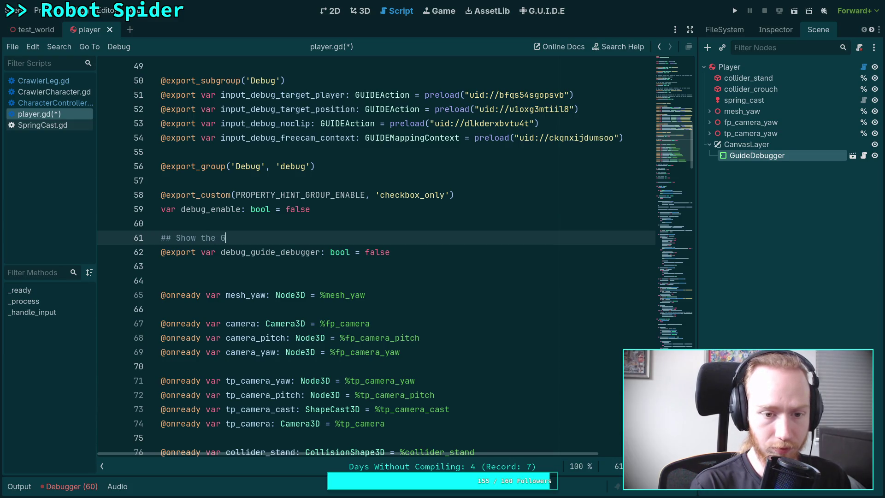
text(DE dbugger UI)
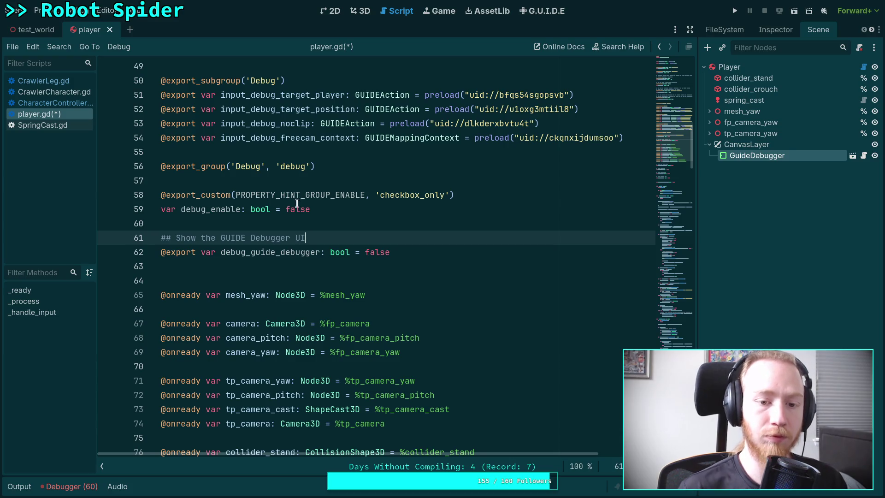
click(312, 270)
key(ctrl+s)
scroll(330, 260, down, 8)
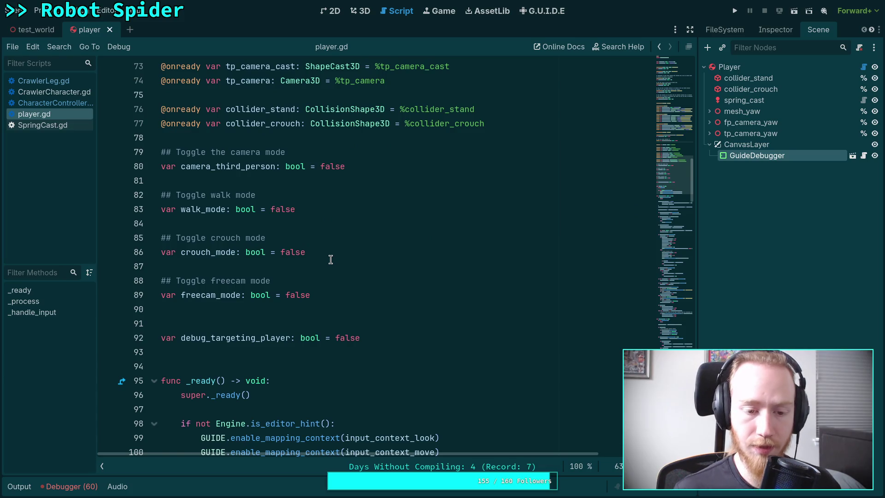
Tidy the blank lines after the early return in _process.
scroll(330, 260, down, 9)
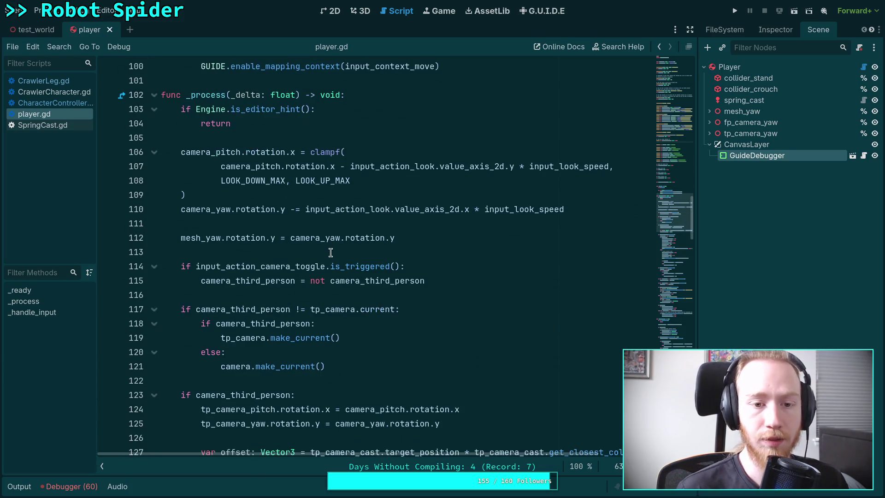
scroll(350, 289, down, 1)
scroll(361, 290, up, 1)
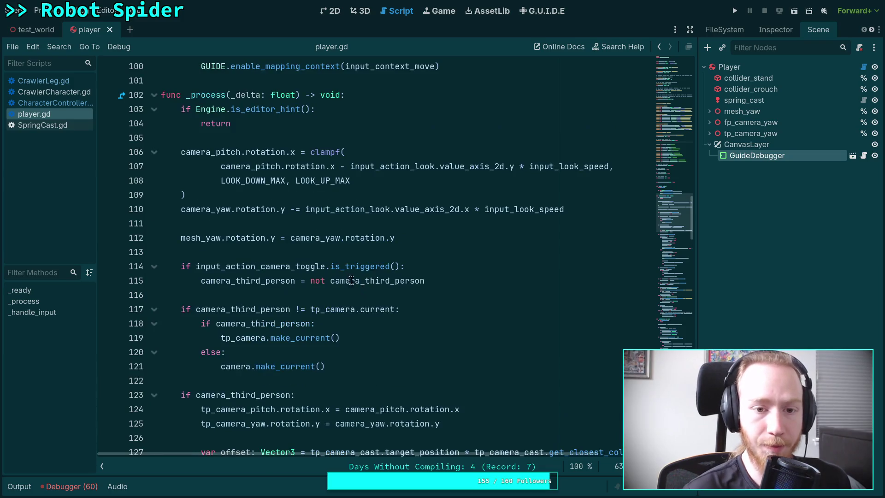
click(342, 139)
scroll(405, 205, up, 2)
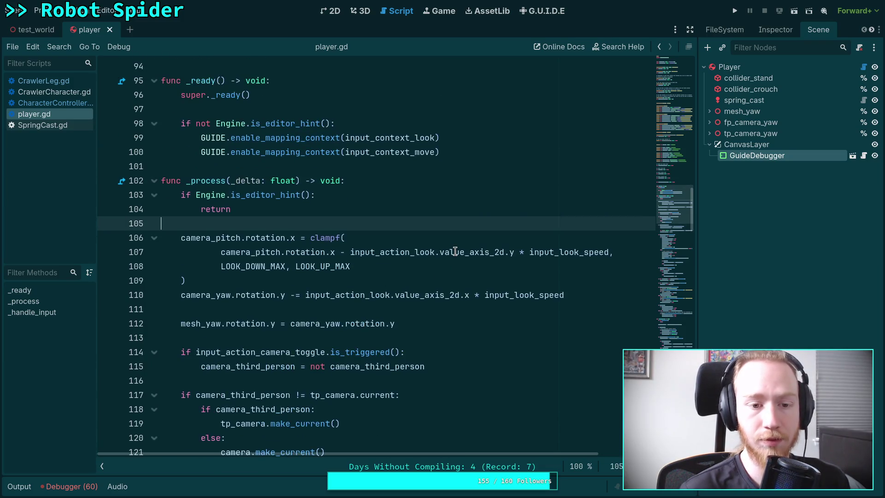
key(Return)
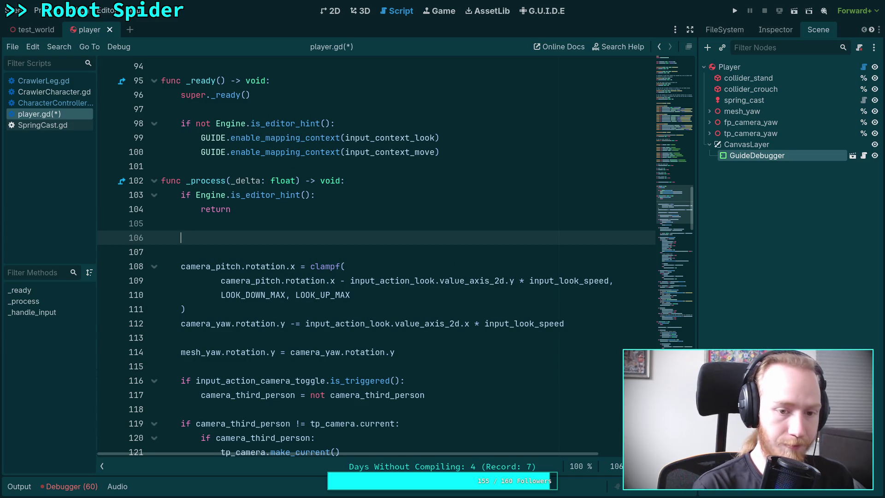
key(BackSpace)
key(BackSpace)
Start a dedented if statement on line 191 after the crouch/stand collider code.
scroll(362, 257, down, 13)
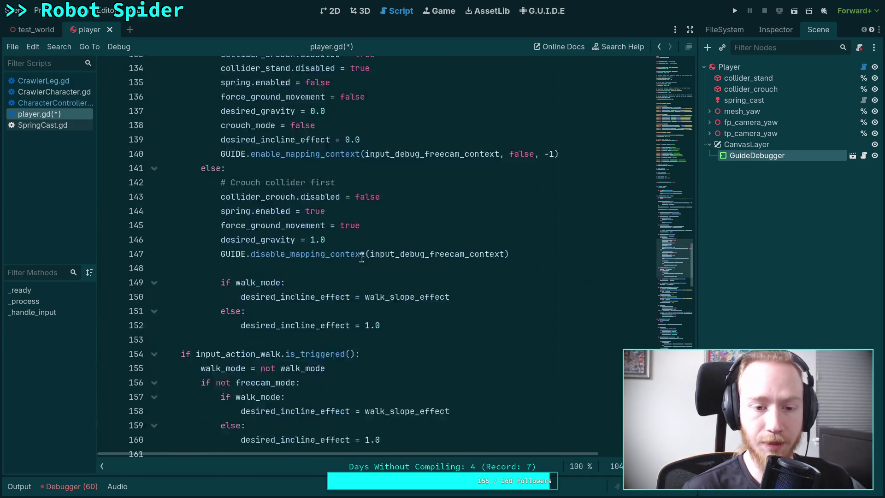
scroll(362, 258, down, 13)
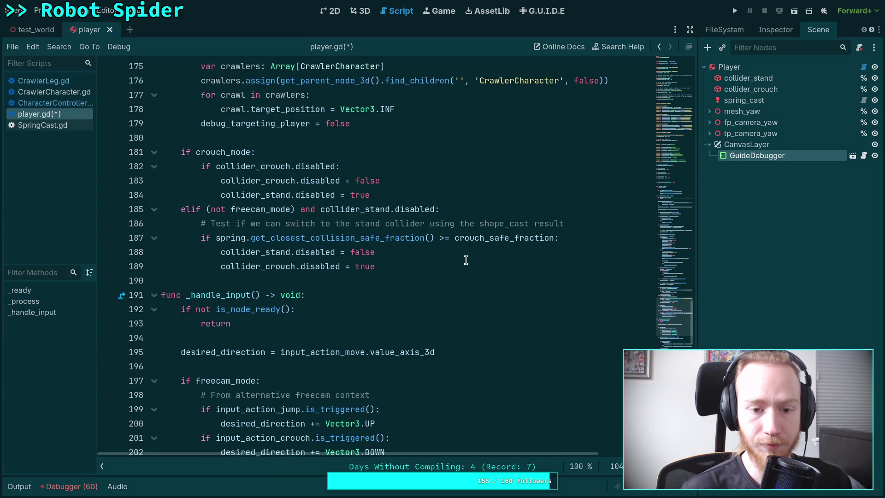
click(463, 262)
key(Return)
key(Return)
key(BackSpace)
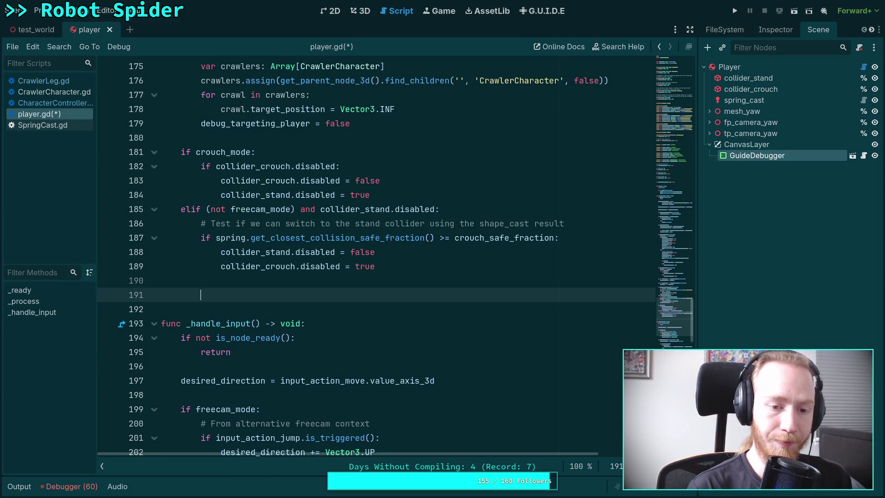
text(debug_)
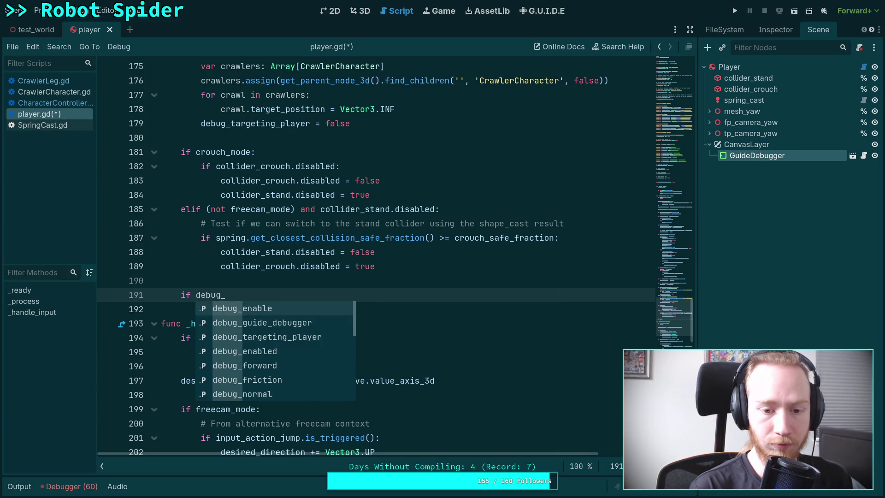
key(Return)
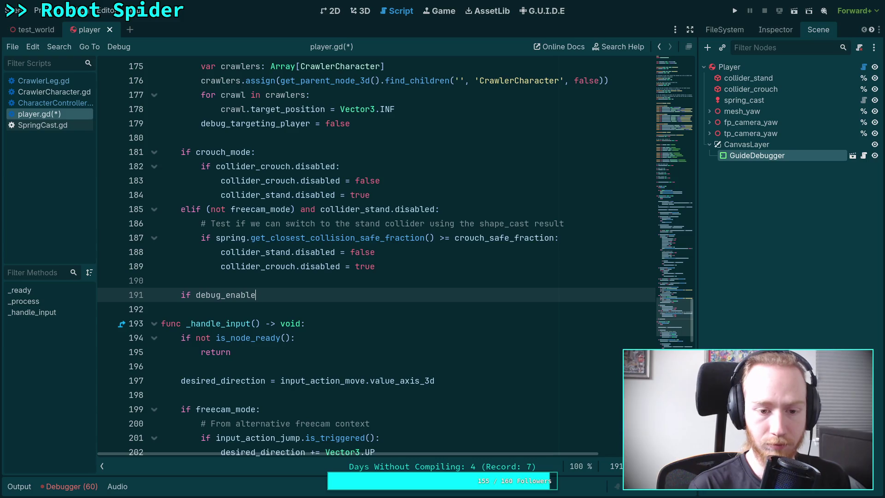
key(BackSpace)
key(BackSpace)
key(BackSpace)
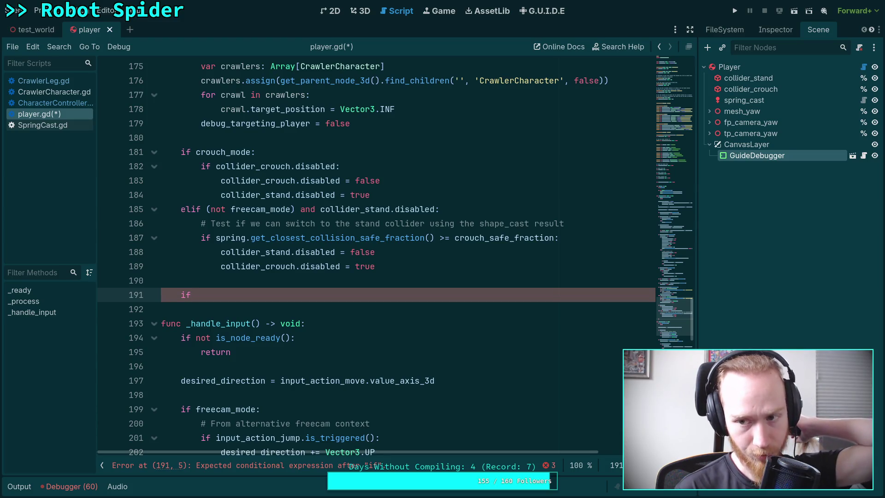
right_click(752, 159)
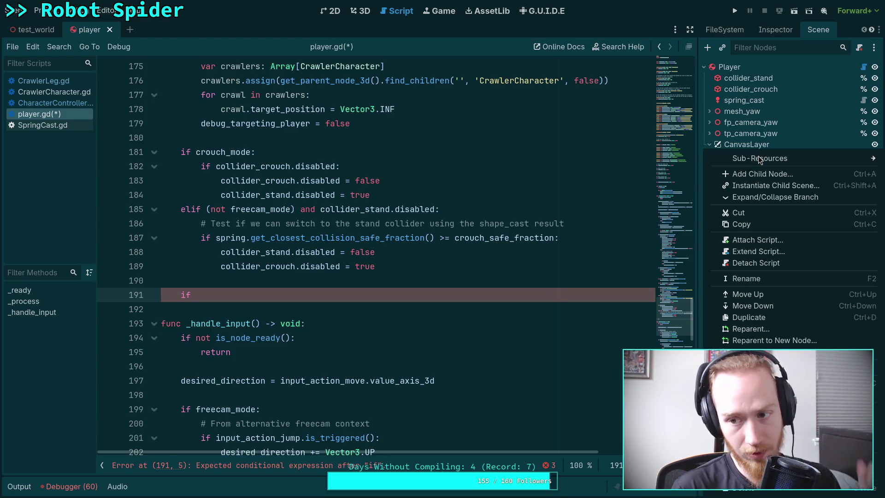
click(760, 394)
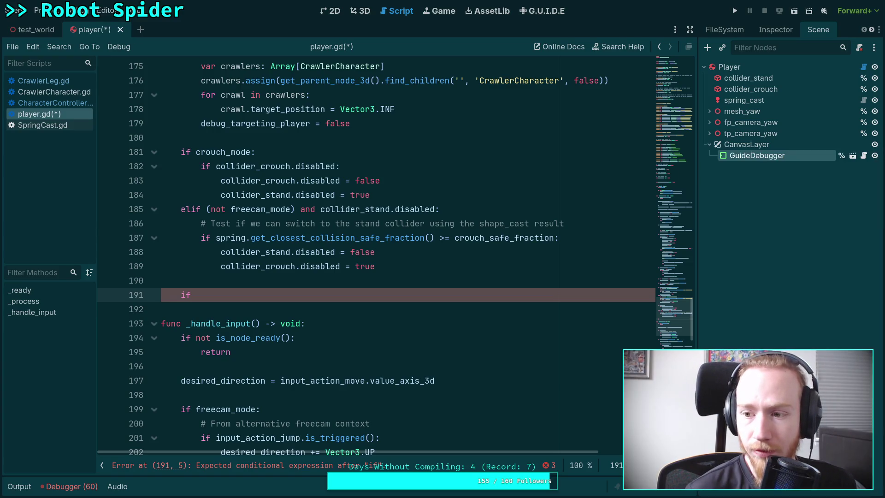
mouse_move(679, 324)
mouse_down()
mouse_move(681, 81)
mouse_move(692, 151)
mouse_move(684, 163)
mouse_up()
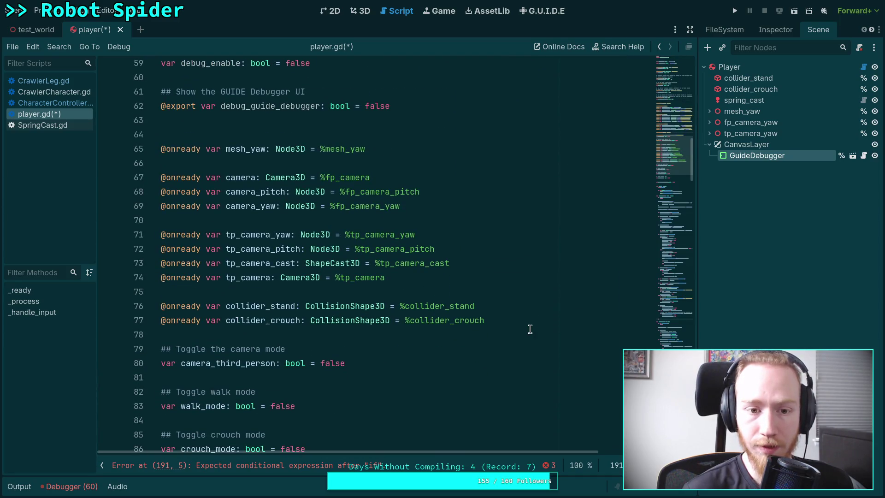
scroll(530, 329, up, 1)
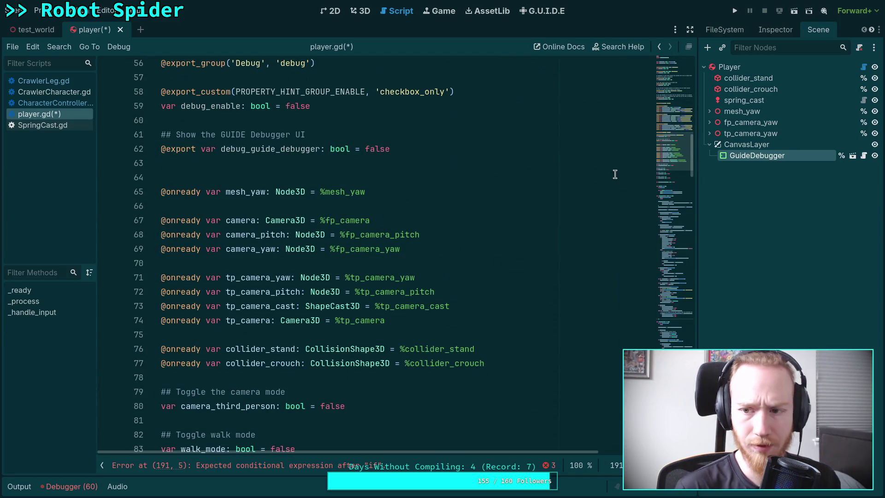
drag(747, 155, 285, 171)
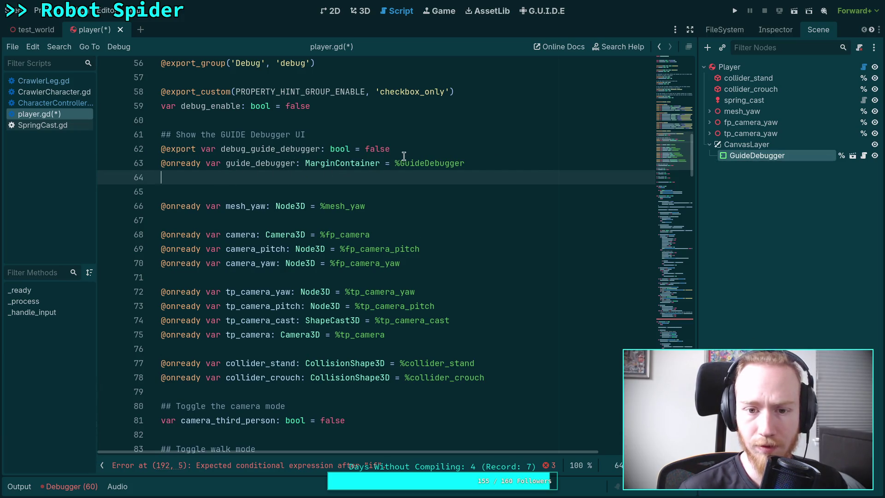
drag(672, 126, 671, 311)
Write 'if guide_debugger.process_mode ==' on line 192 and look up process_mode's documentation.
click(336, 323)
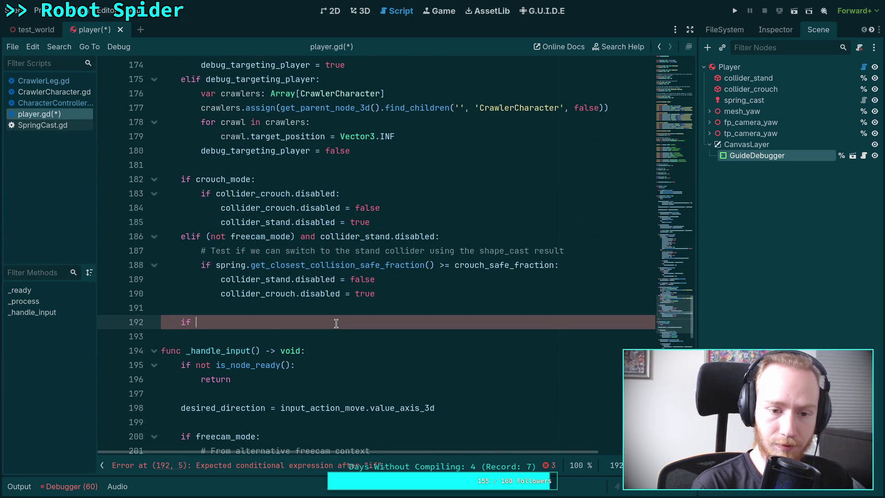
text(g)
key(Return)
text(.)
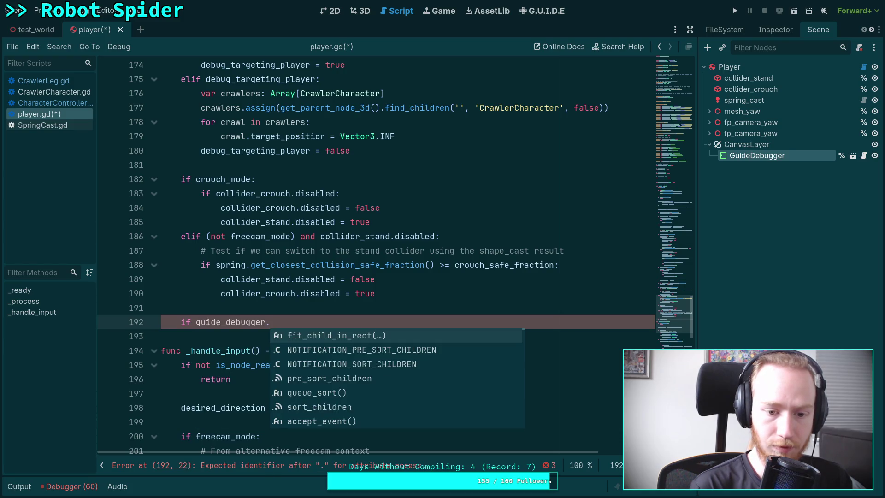
text(pro)
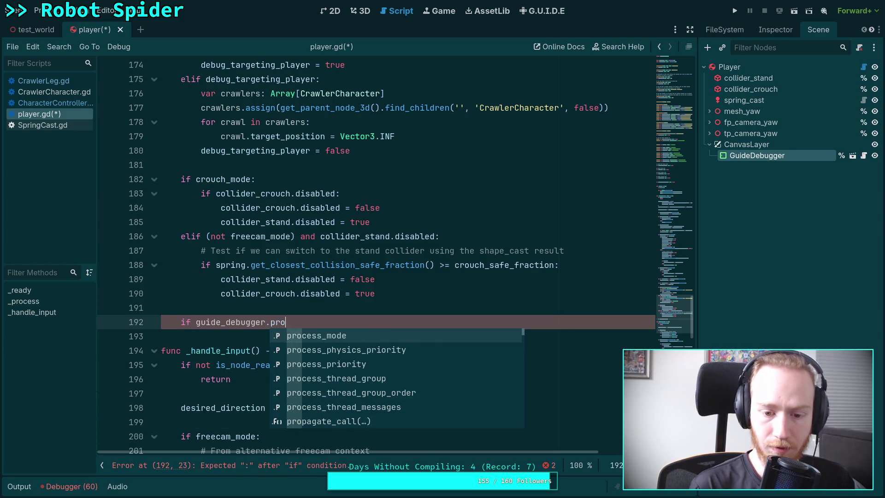
key(Return)
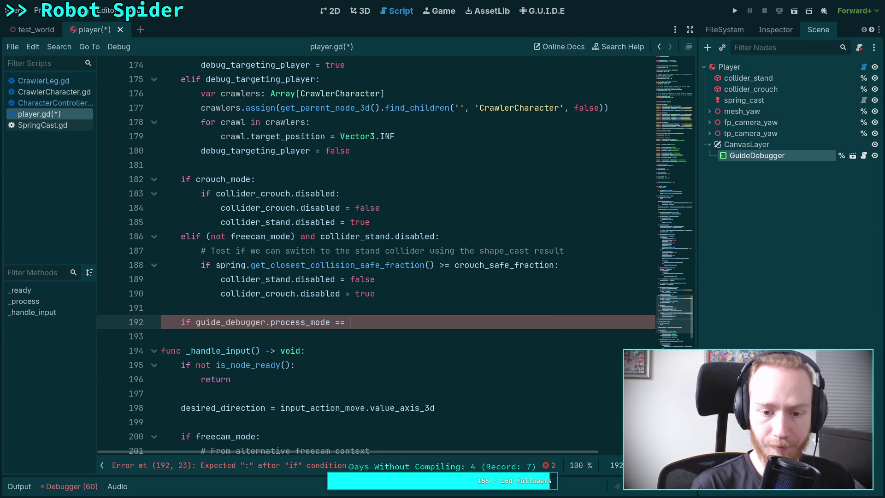
key(BackSpace)
key(BackSpace)
key(BackSpace)
text(==)
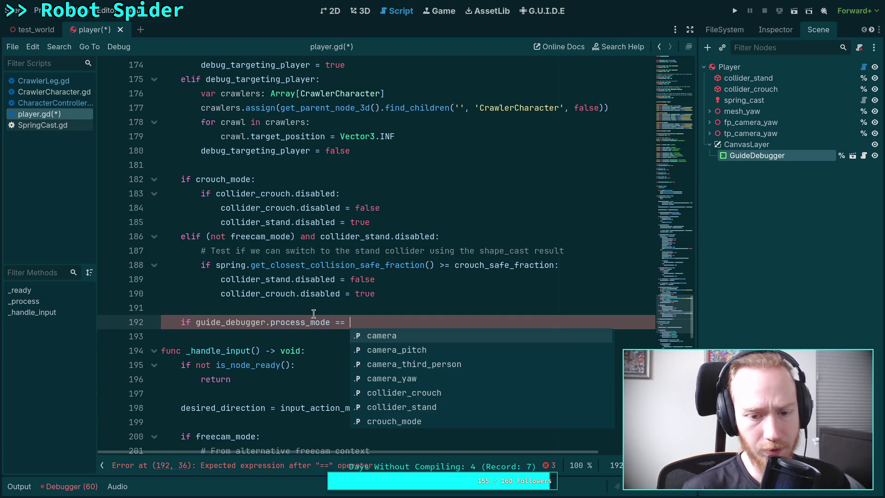
key(Escape)
right_click(312, 322)
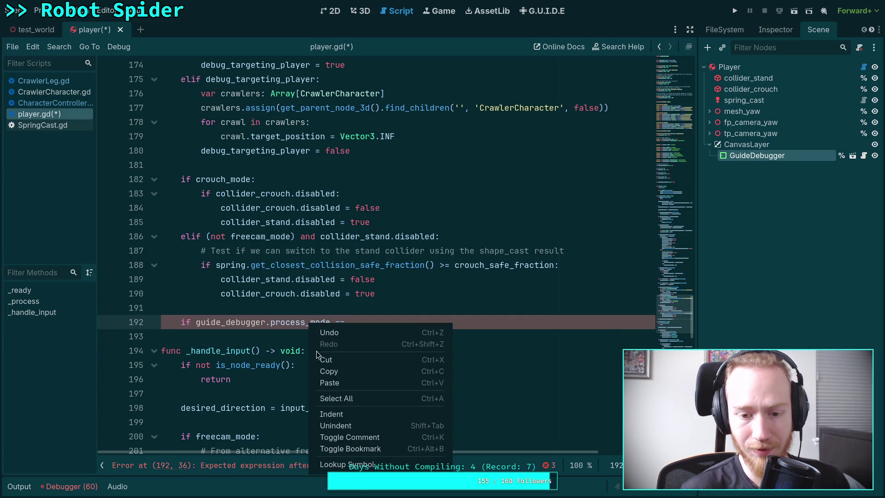
click(336, 464)
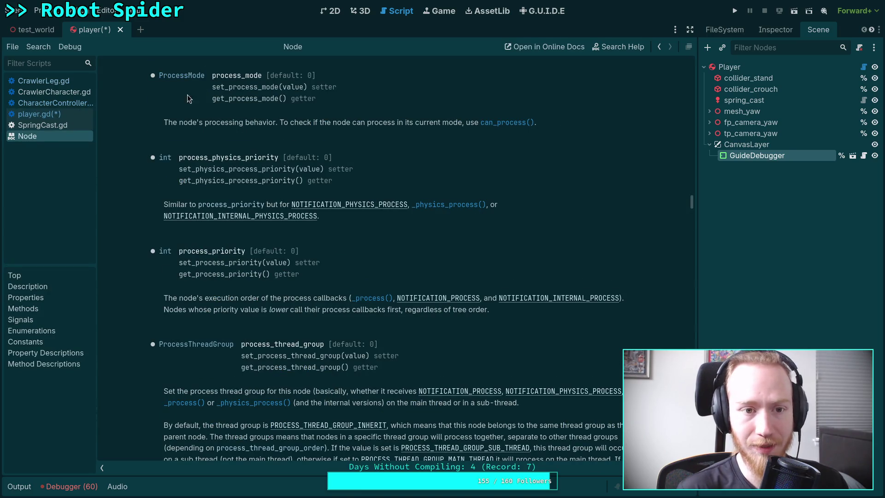
Jump to the ProcessMode enum values in the Node class reference.
click(182, 75)
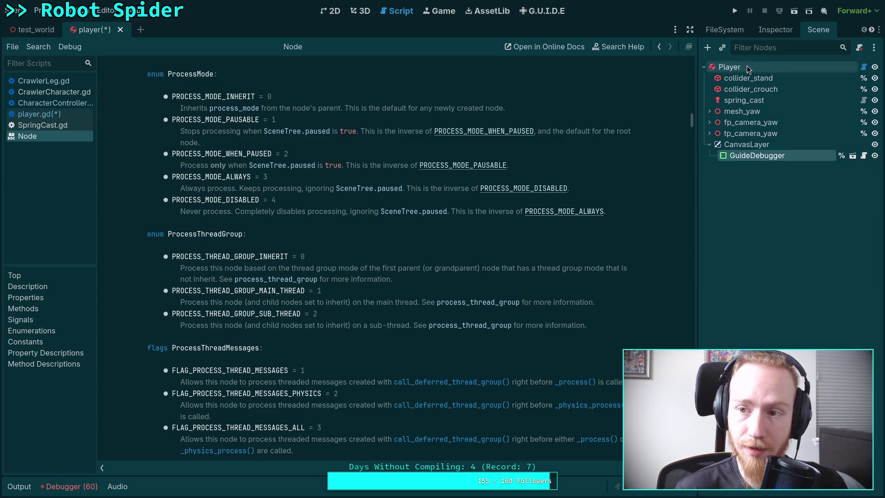
Set GuideDebugger's Process Mode to Always in the Inspector.
click(775, 29)
click(735, 114)
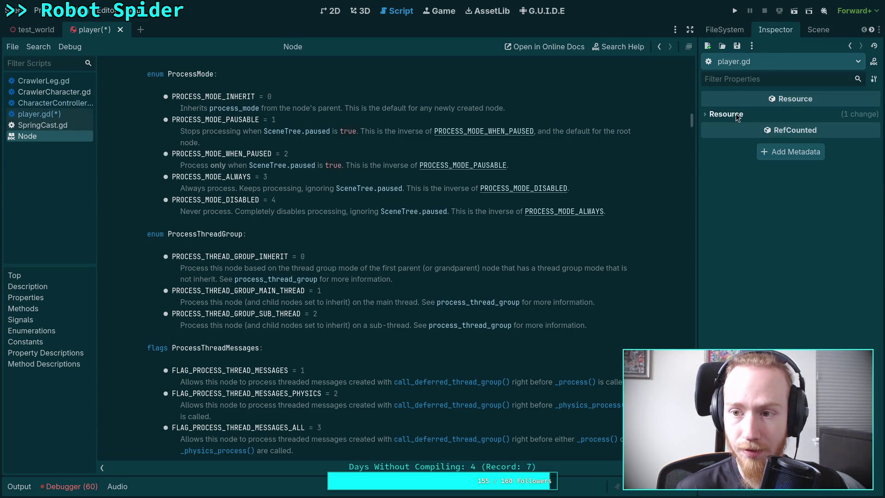
click(814, 31)
click(775, 30)
click(807, 30)
click(770, 38)
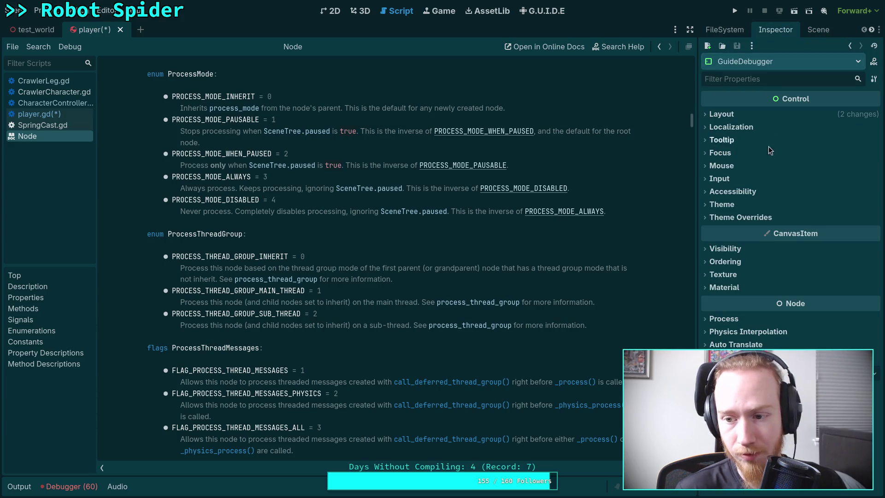
click(733, 318)
click(846, 333)
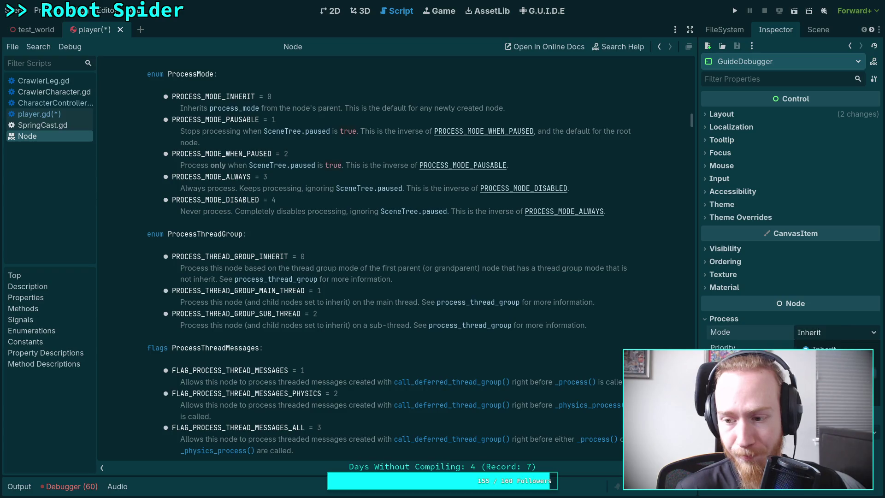
click(829, 386)
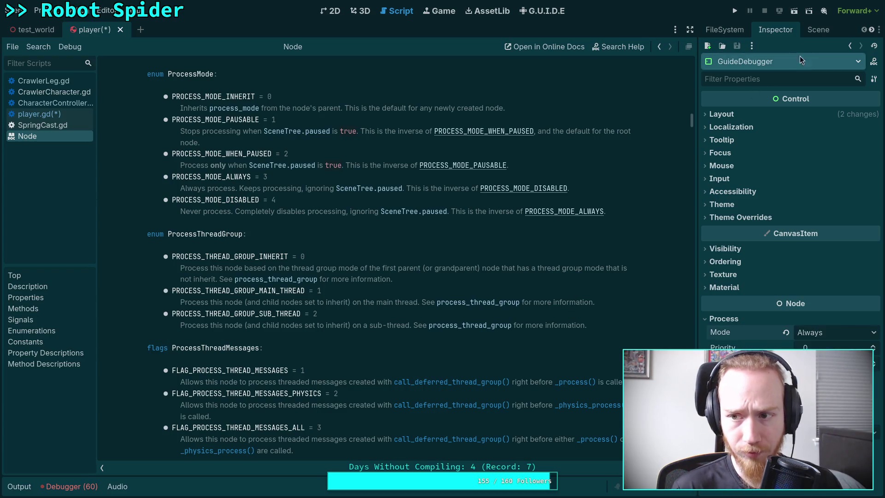
Set CanvasLayer's Process Mode to Always and return to the Scene tree.
click(818, 30)
click(747, 144)
click(778, 27)
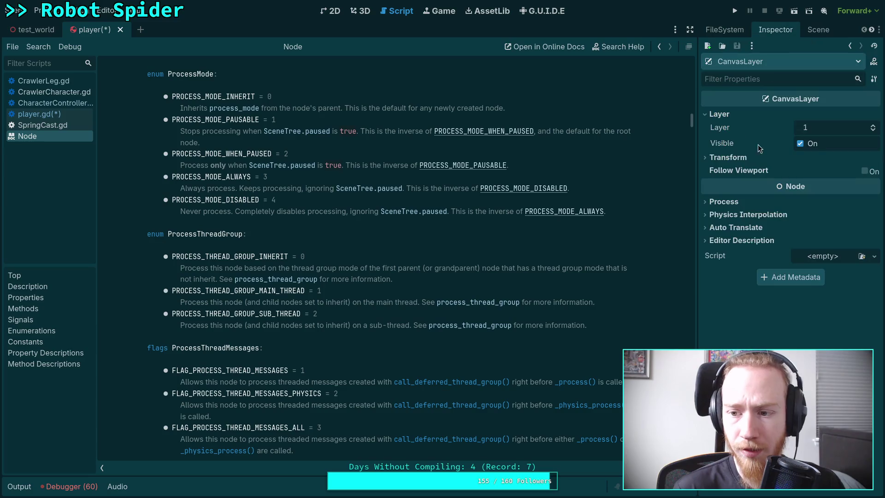
click(737, 201)
click(834, 215)
click(833, 267)
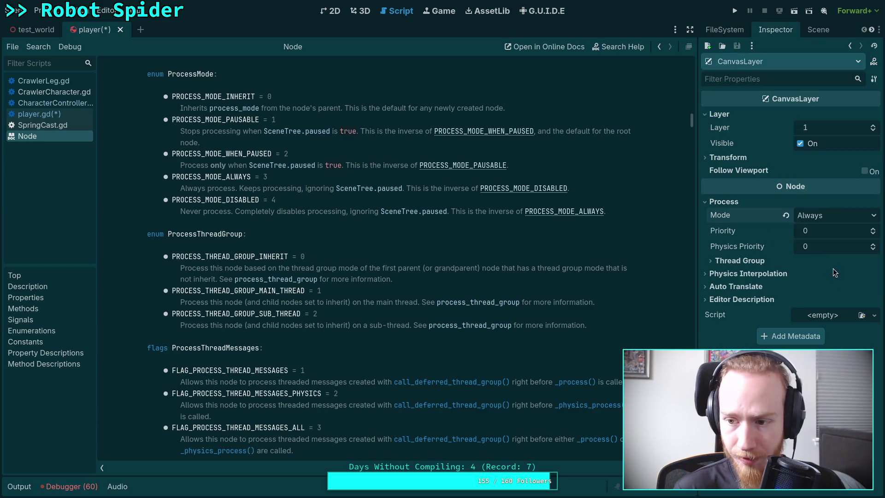
click(811, 32)
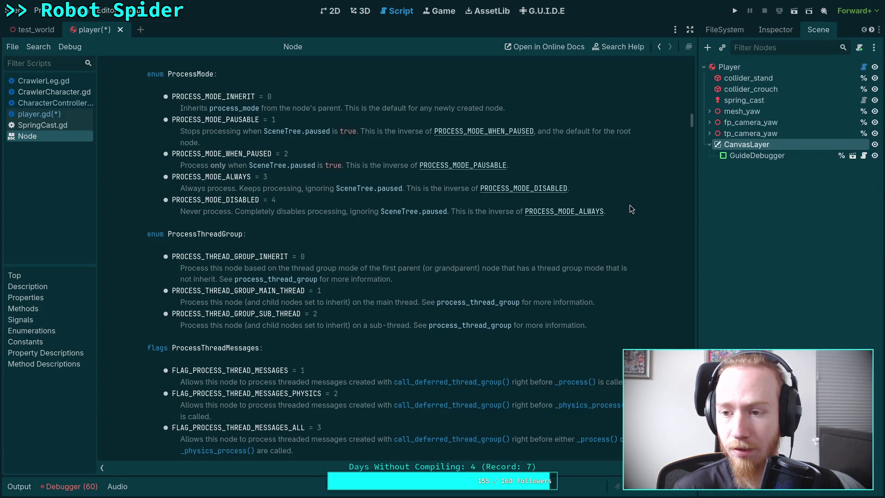
Read the is_processing() description in the Node docs, then go back to player.gd.
scroll(227, 194, up, 3)
scroll(226, 190, up, 16)
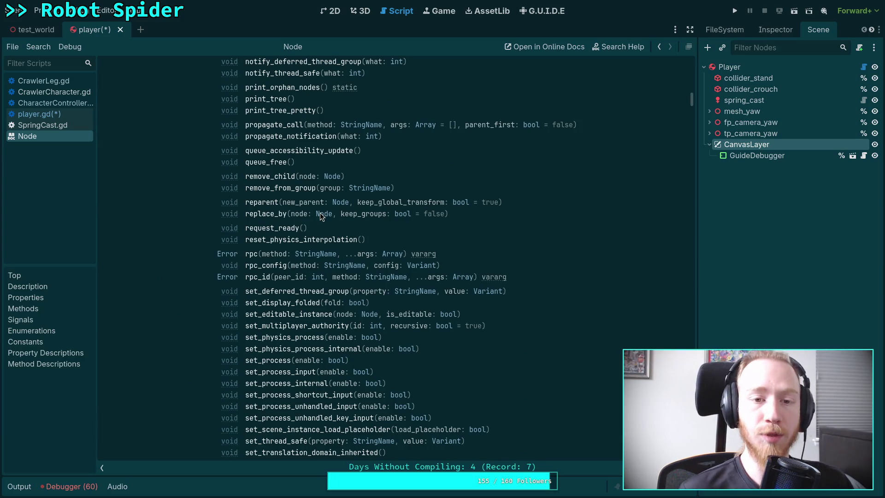
scroll(320, 214, up, 4)
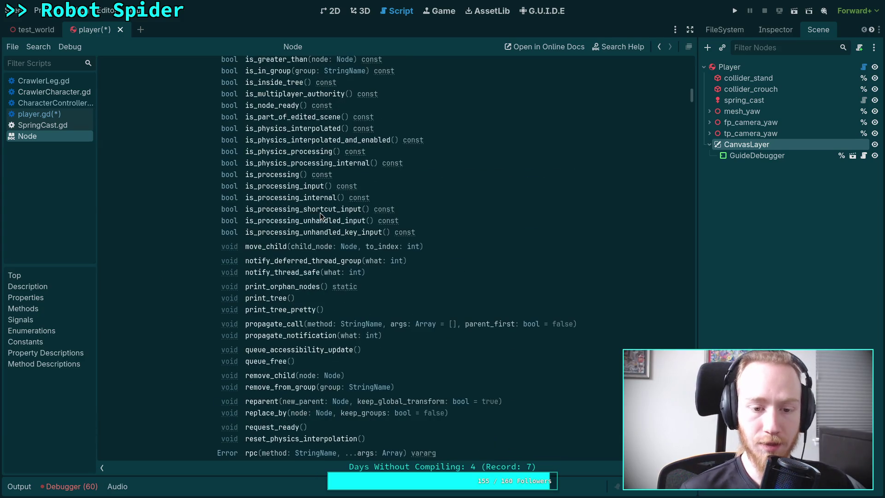
click(271, 174)
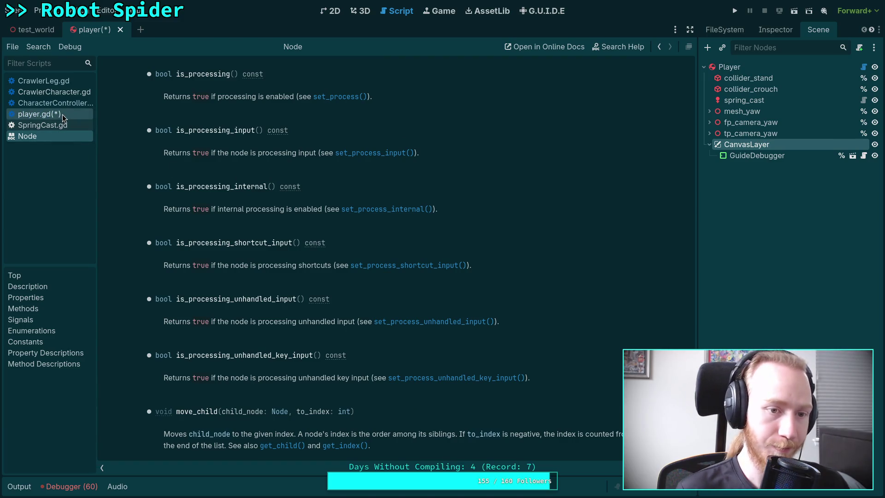
click(64, 115)
Replace line 192's process_mode comparison with a guide_debugger.is_processing() check.
drag(350, 323, 266, 323)
text(.is_pr)
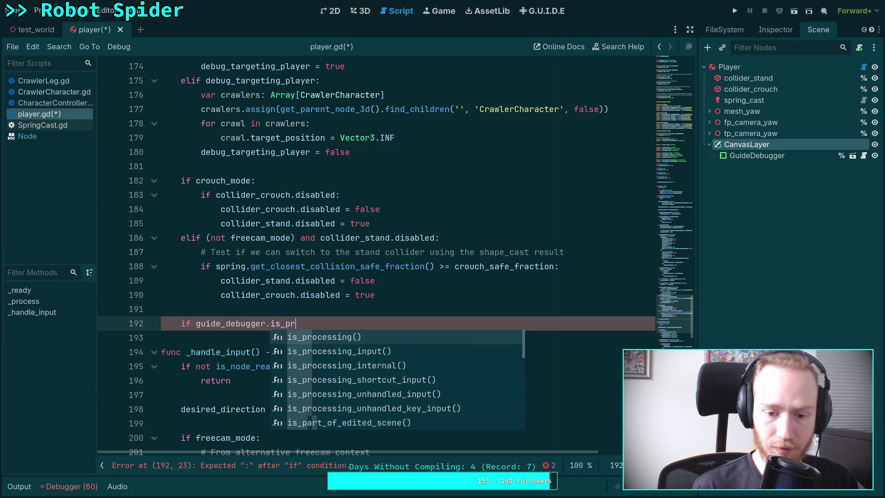
key(Return)
text(:)
key(Return)
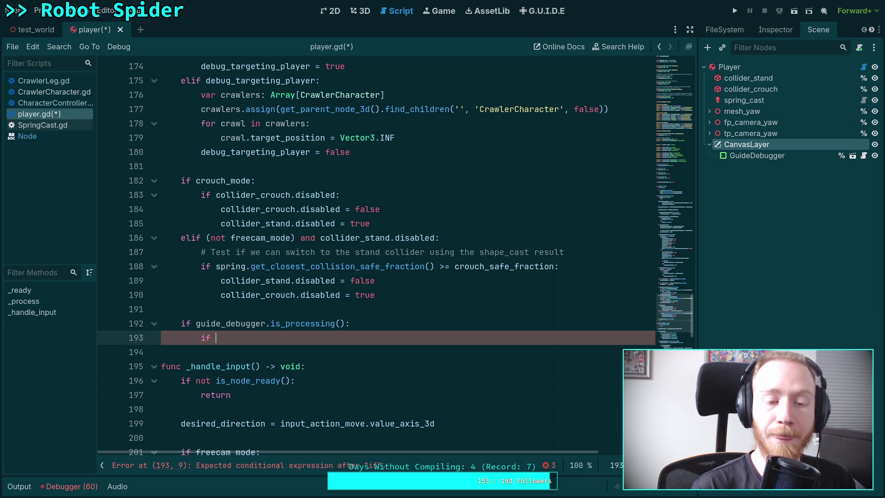
Add the condition (not debug_enable) or (not debug_guide_debugger) beneath it.
text(not debug_en)
key(Return)
text() or (not debug_)
key(Down)
key(Return)
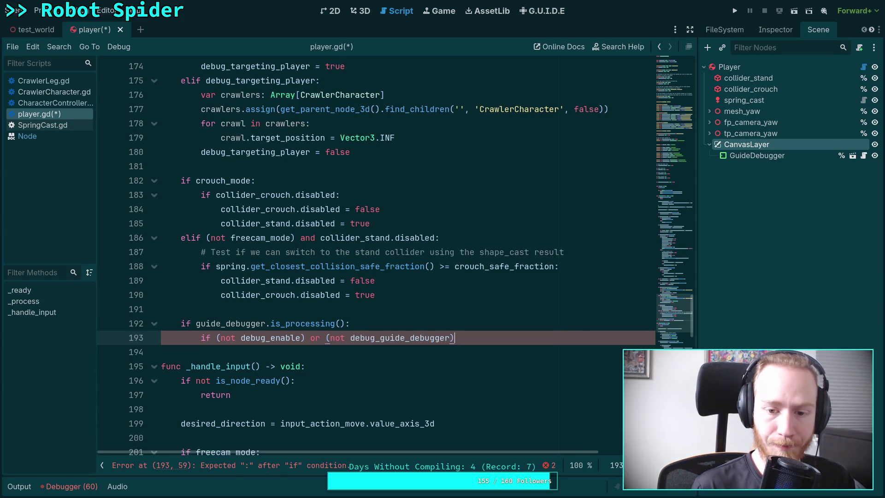
text(:)
key(Return)
Set guide_debugger.process_mode to Node.PROCESS_MODE_DISABLED inside that branch.
text(gui)
key(Return)
text(.pr)
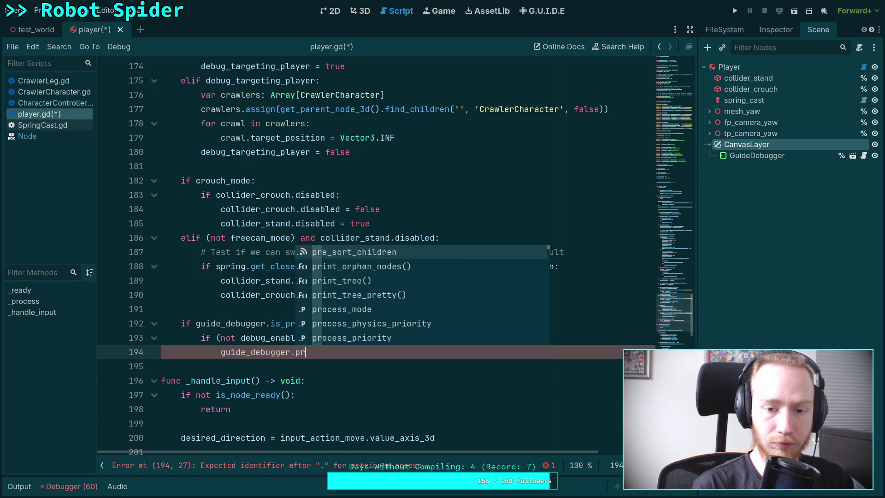
text(oc)
key(Return)
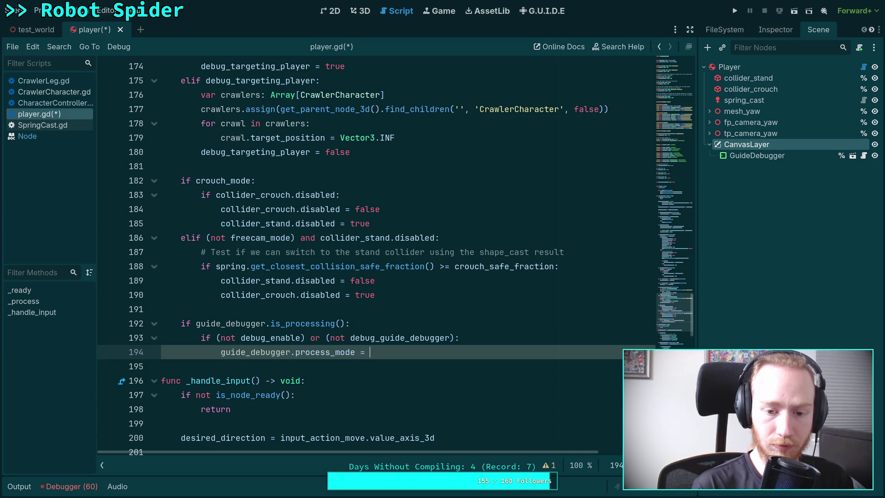
key(Down)
key(Return)
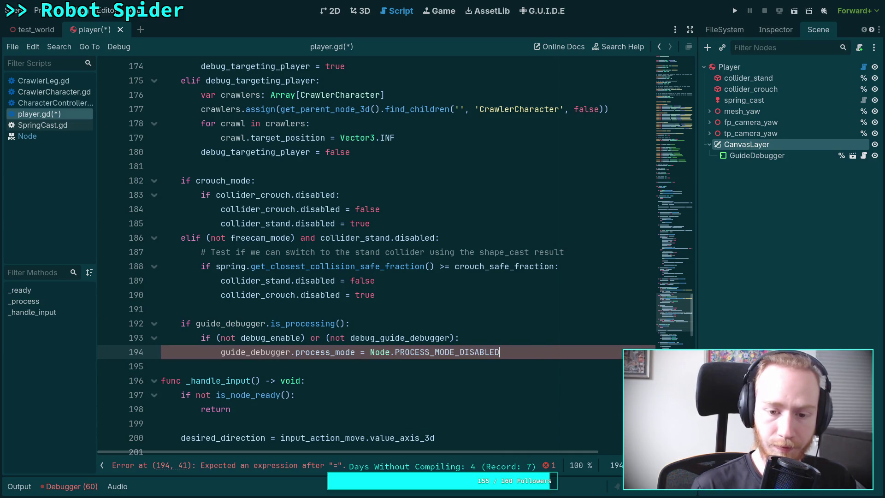
Add guide_debugger.visible = false below the disable statement.
key(Return)
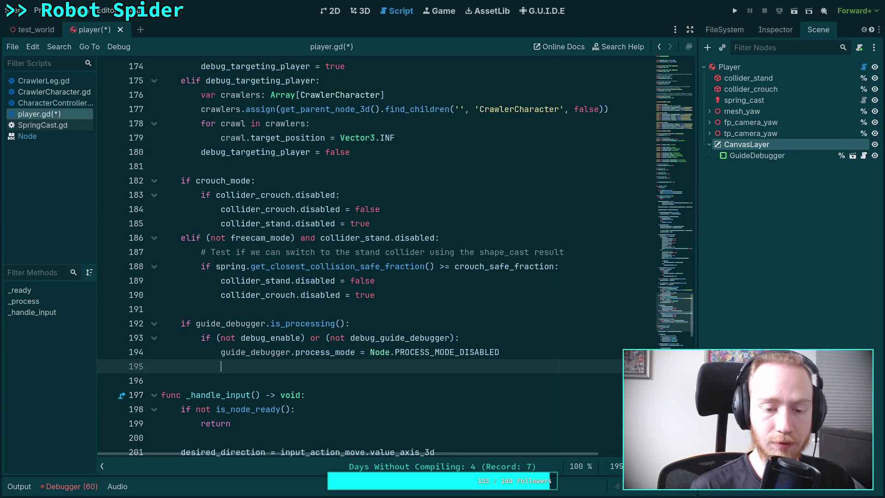
text(gui)
key(Return)
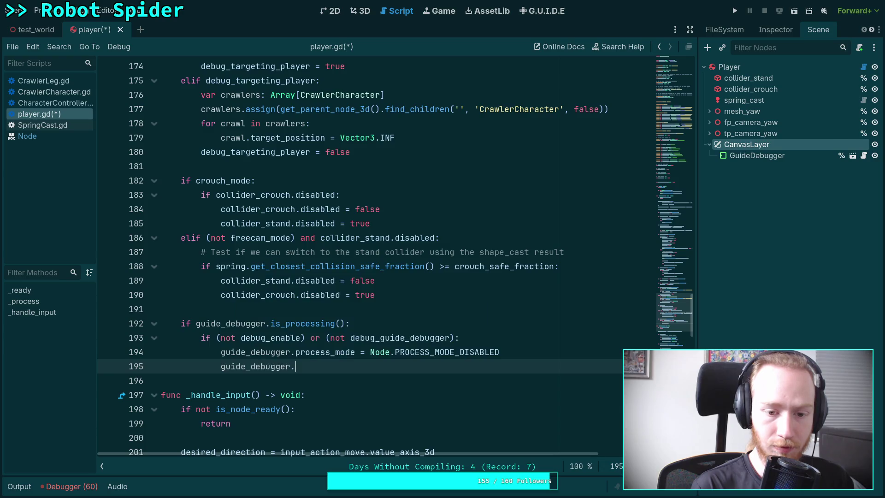
text(.vi)
key(Down)
key(Down)
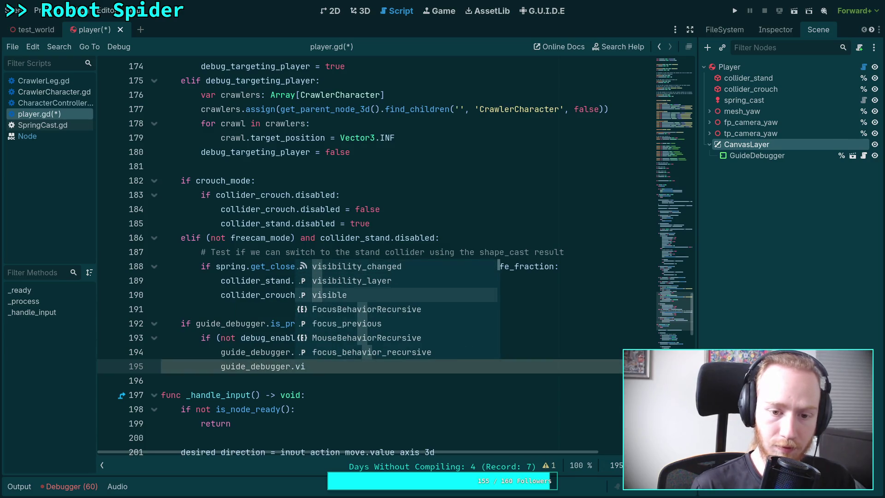
key(Return)
text(= false)
key(Escape)
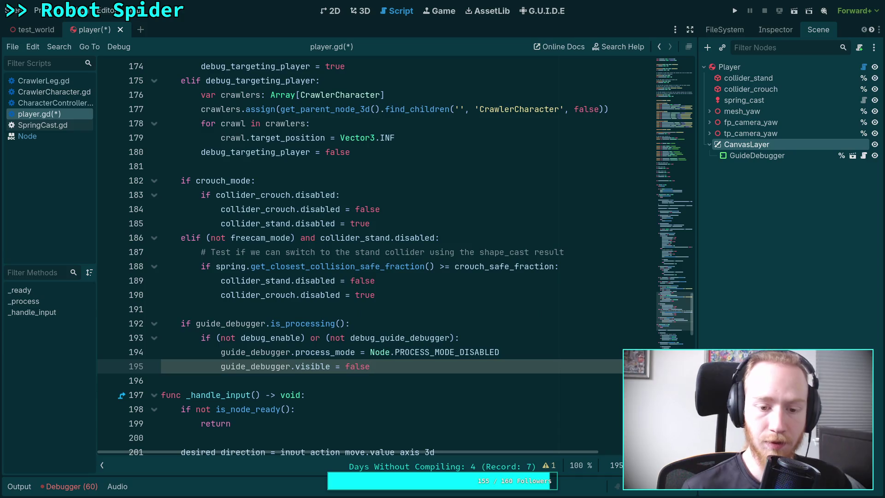
Change line 192's check to visible and begin an elif debug_enable line after line 195.
drag(271, 323, 343, 319)
text(visible)
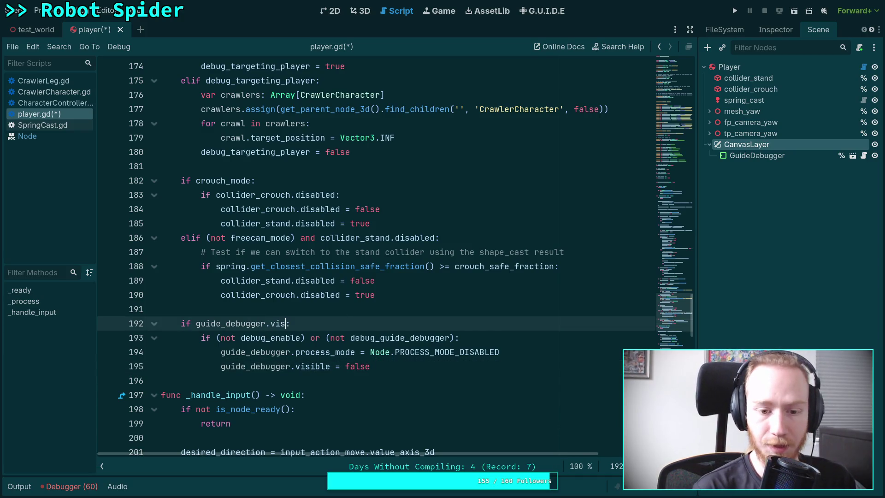
click(389, 312)
click(451, 374)
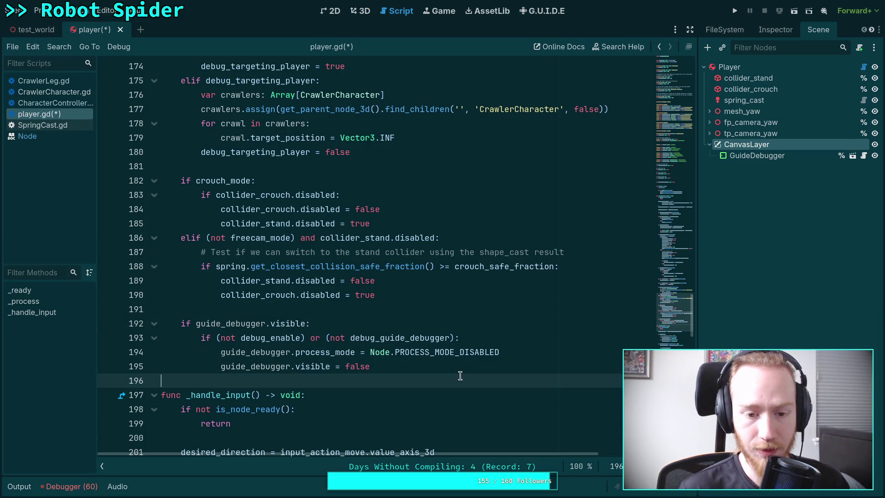
click(465, 365)
key(Return)
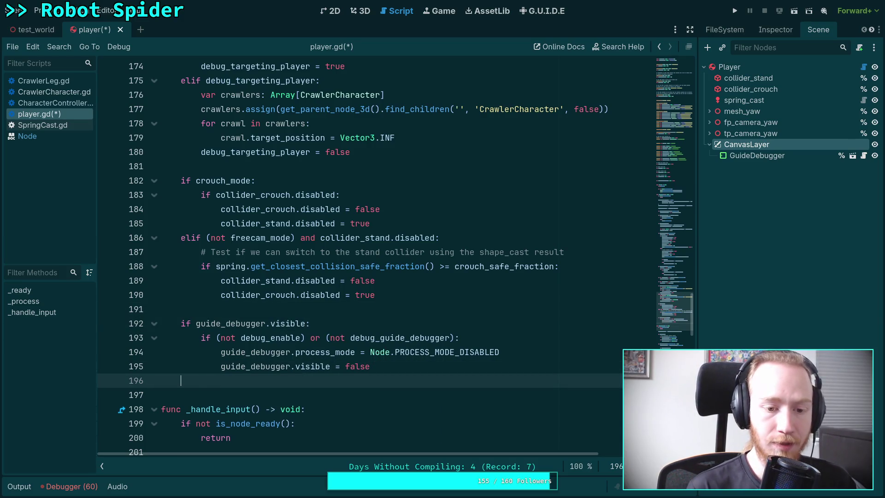
text(elif d)
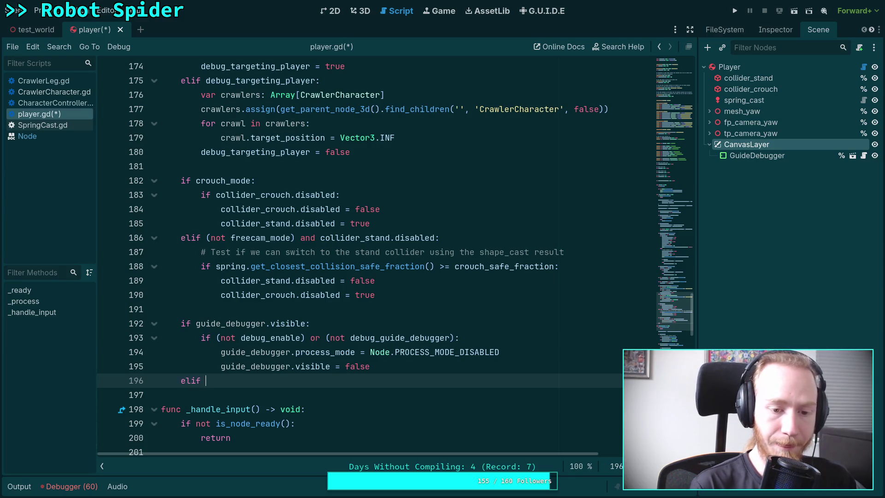
text(eb)
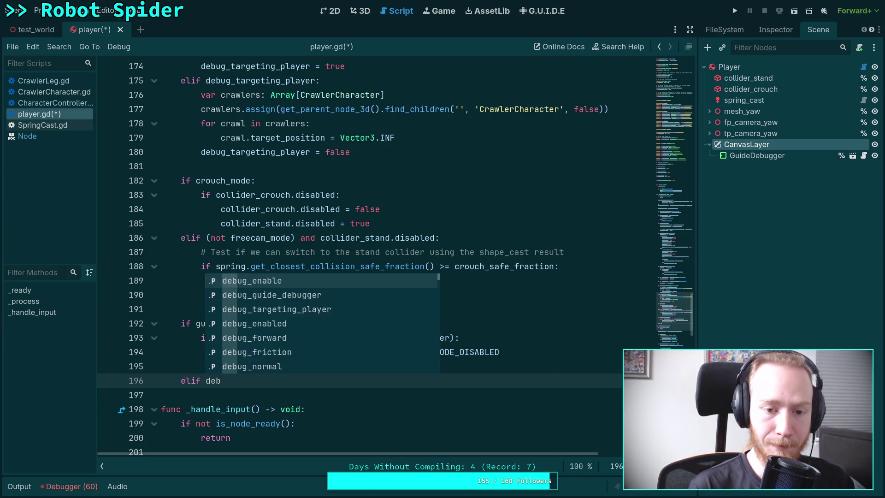
key(Return)
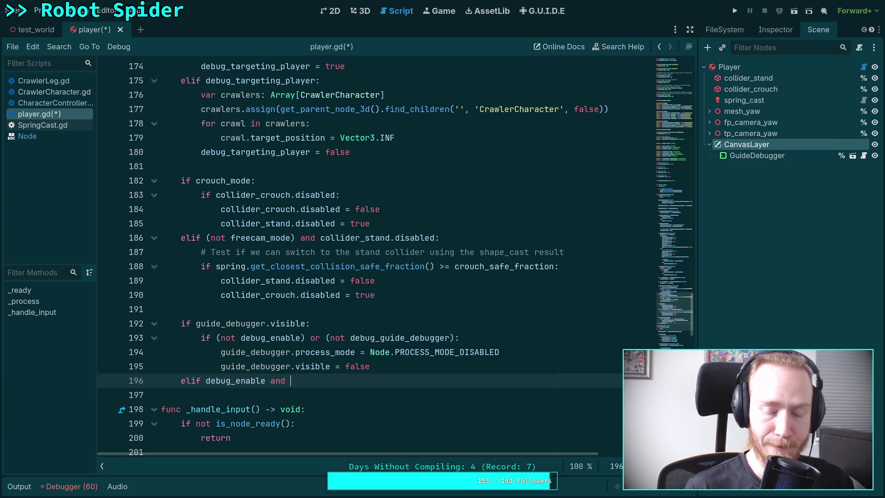
Remove the unfinished elif and start rewriting line 192 as 'if guide_debugger.visible or'.
click(309, 323)
key(Down)
key(Down)
key(Down)
key(ctrl+BackSpace)
key(ctrl+BackSpace)
key(ctrl+BackSpace)
key(ctrl+z)
key(ctrl+z)
key(ctrl+z)
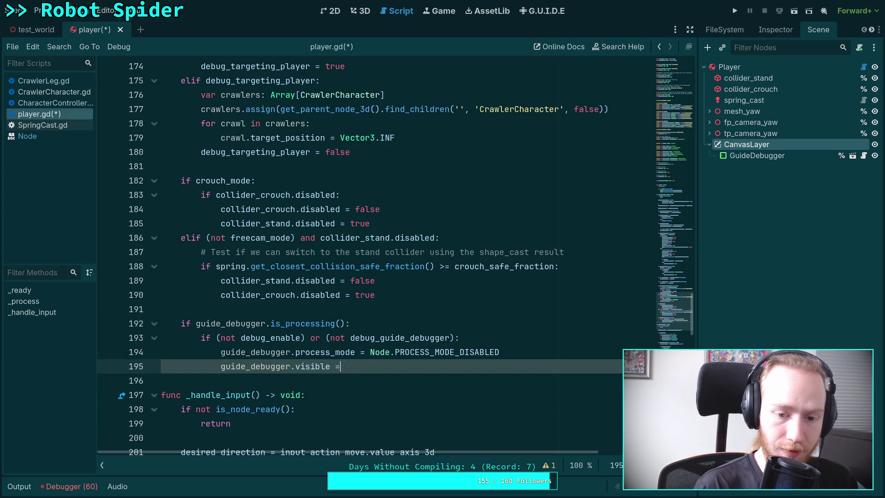
text(lse)
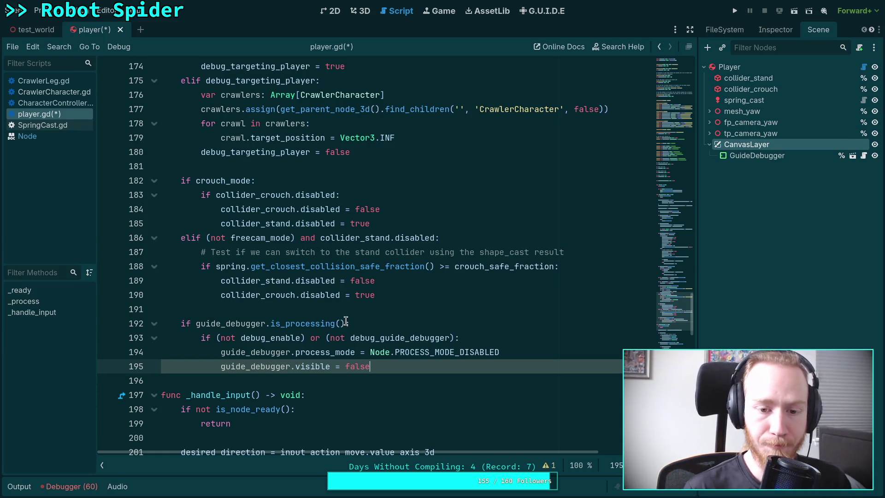
click(346, 323)
click(190, 323)
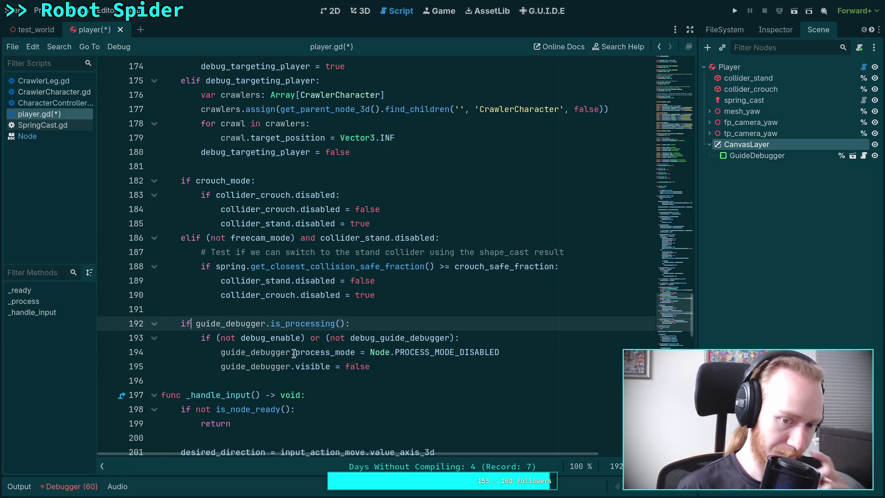
text(guide)
key(Return)
text(.vi)
text(sible or)
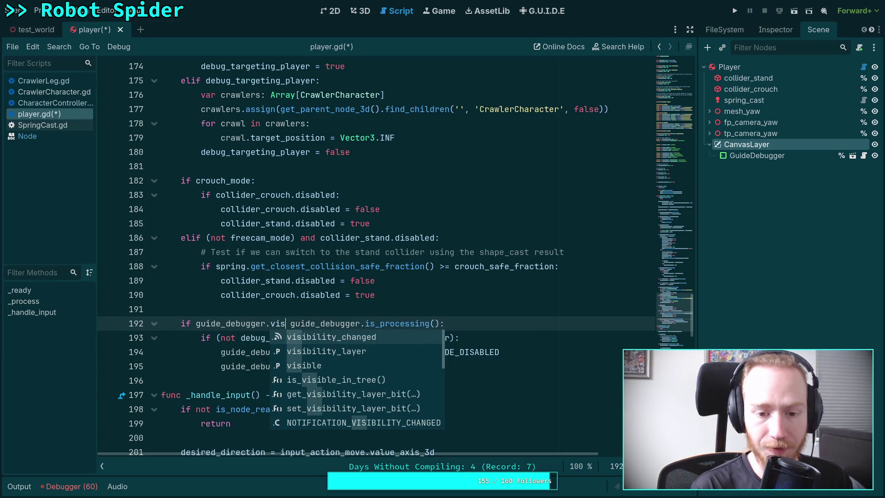
Add an elif branch after line 195 requiring debug_enable and debug_guide_debugger.
key(Escape)
key(Down)
key(Down)
key(Down)
key(End)
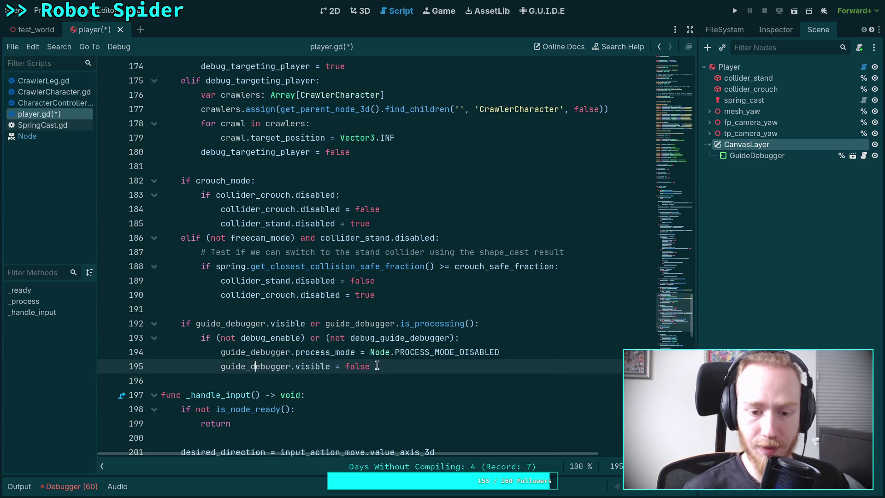
key(Return)
text(elif )
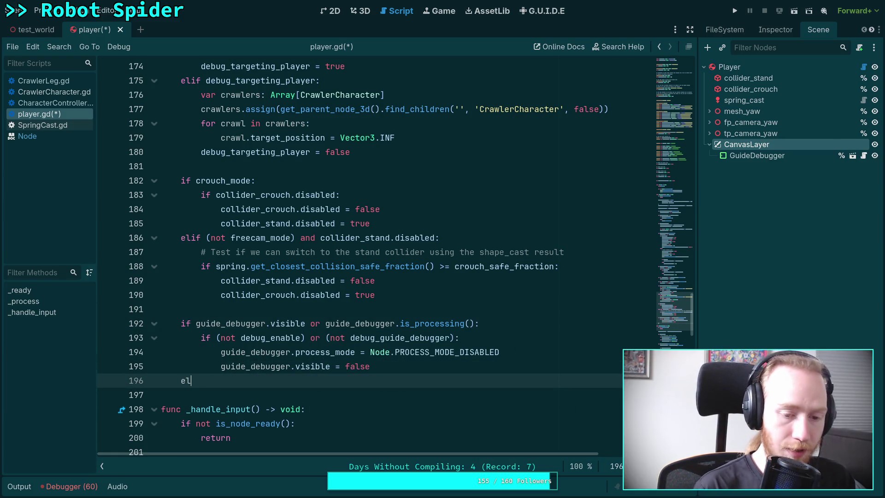
text(deb)
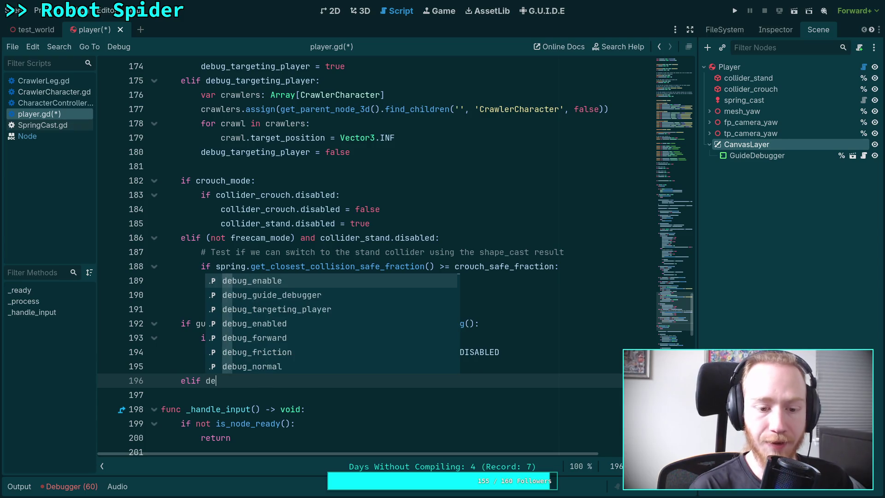
key(Return)
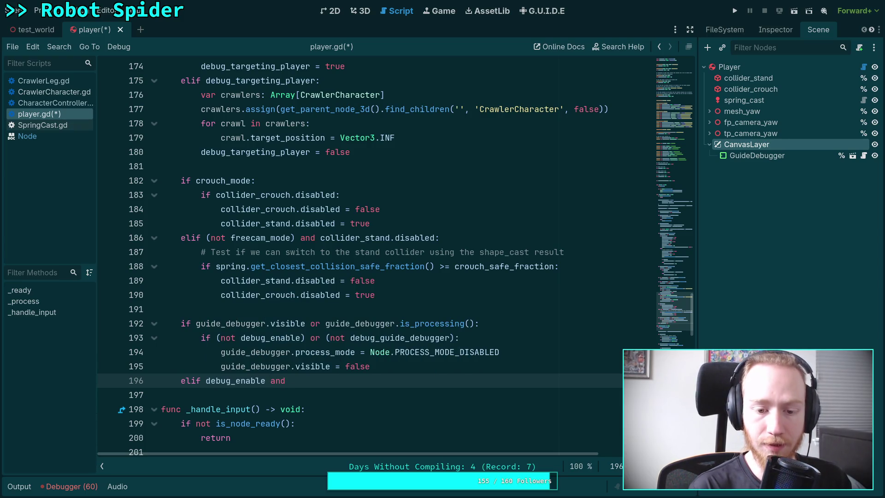
key(Return)
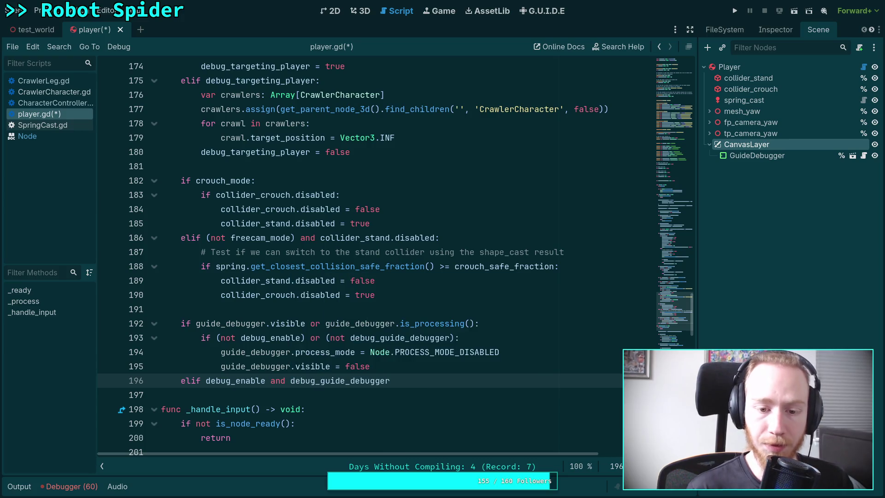
key(Return)
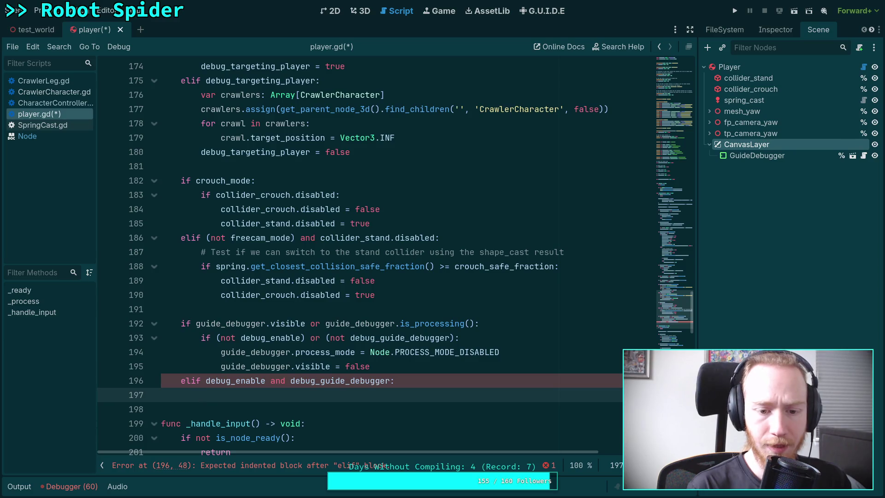
Set guide_debugger.process_mode to Node.PROCESS_MODE_INHERIT in the elif branch.
key(Return)
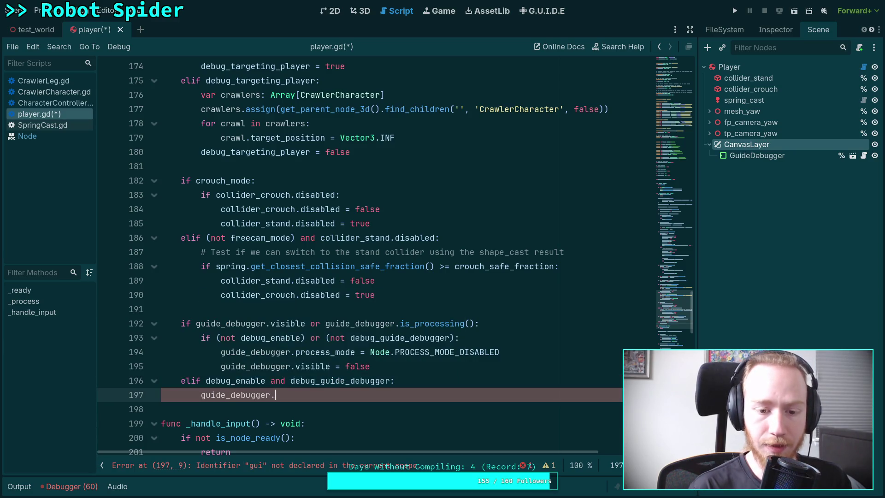
text(.process_mode =)
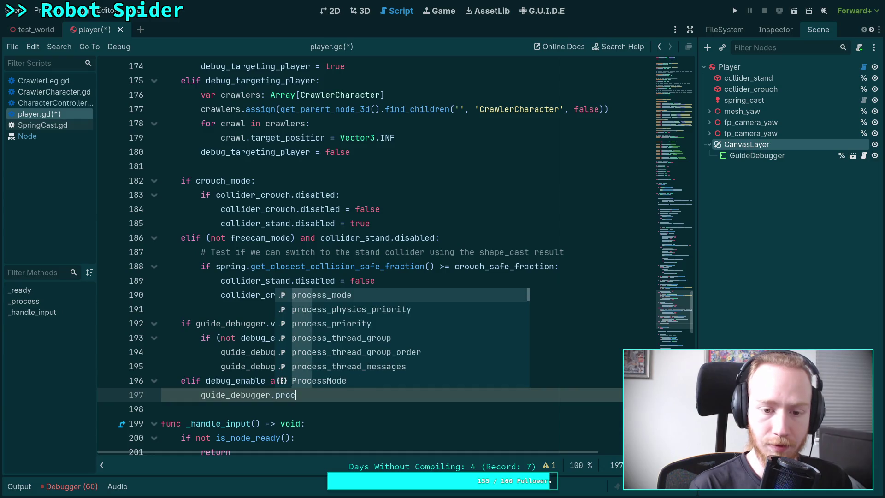
key(Return)
text(=)
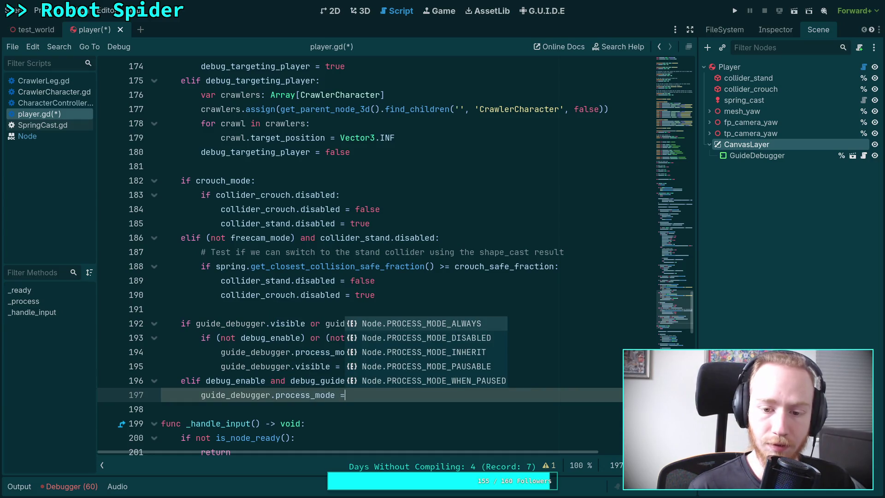
key(Down)
key(Down)
key(Return)
click(346, 395)
click(506, 395)
Add guide_debugger.visible = true to the elif branch and save player.gd.
key(Return)
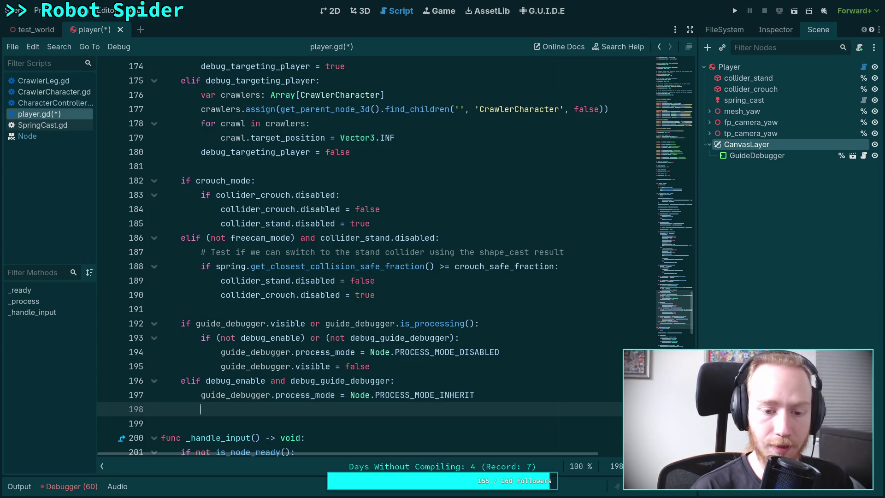
text(g)
key(Down)
key(Down)
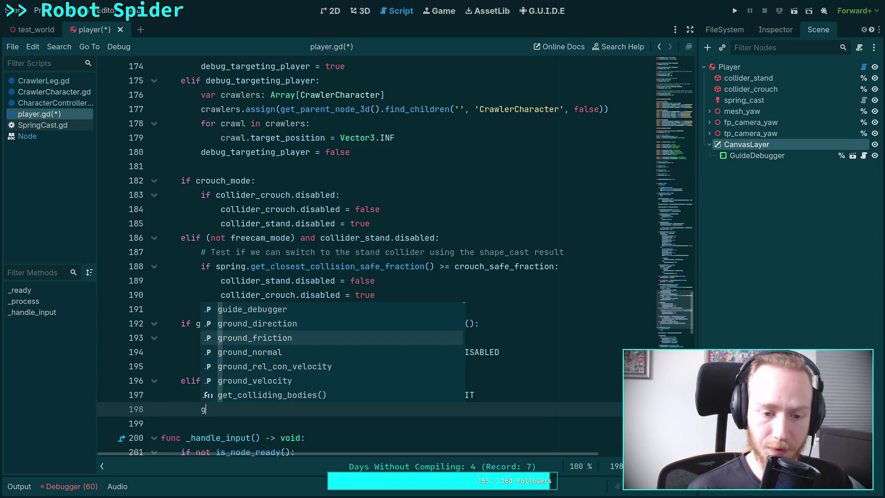
key(Down)
key(Up)
key(Up)
key(Up)
key(Return)
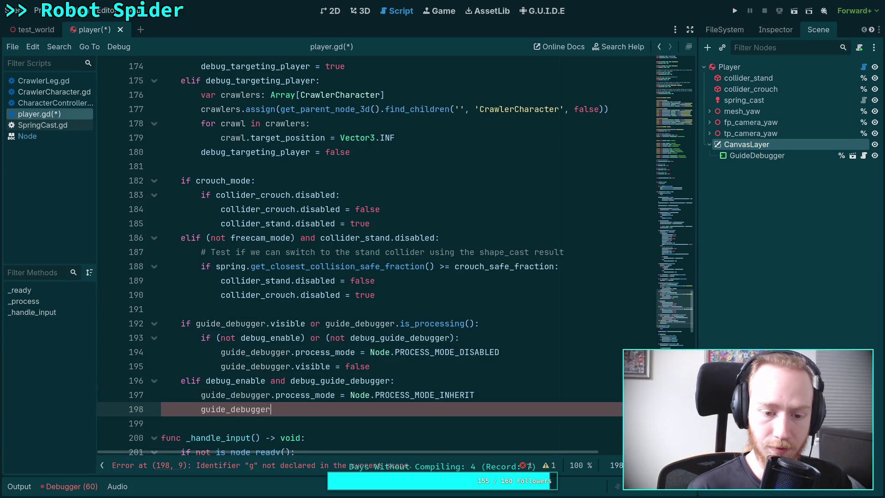
text(.visib)
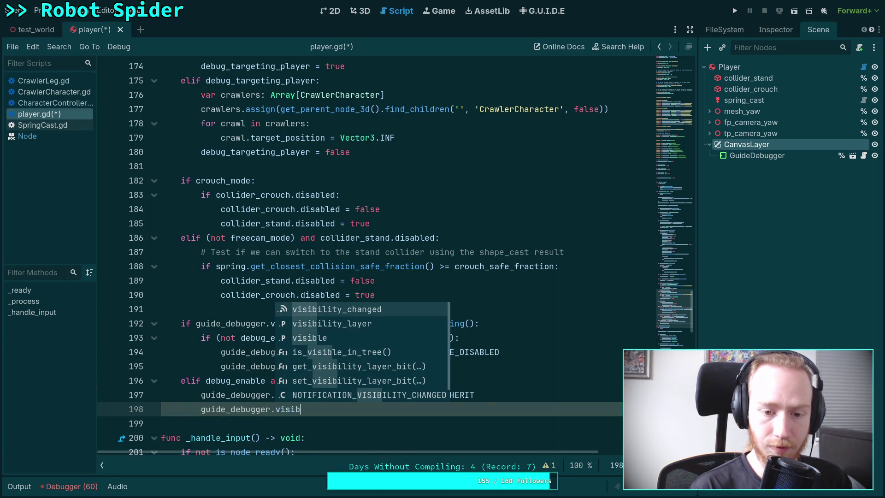
text(le = true)
key(ctrl+s)
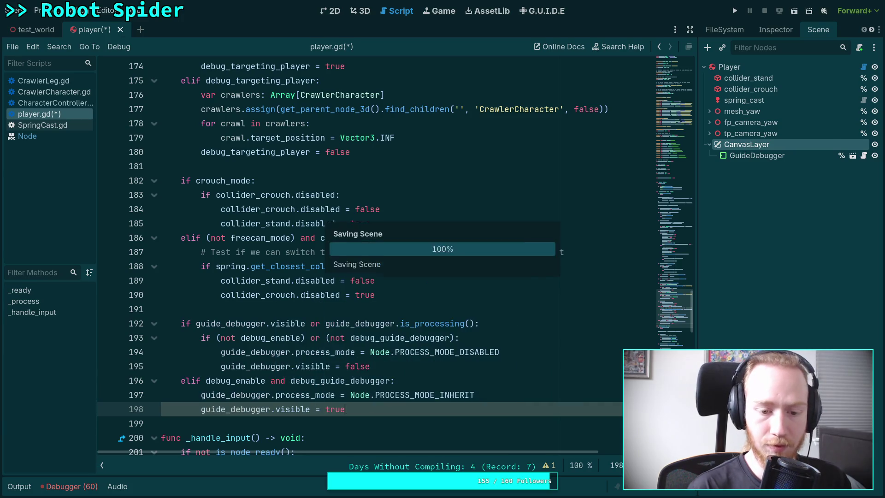
key(Down)
scroll(464, 365, down, 1)
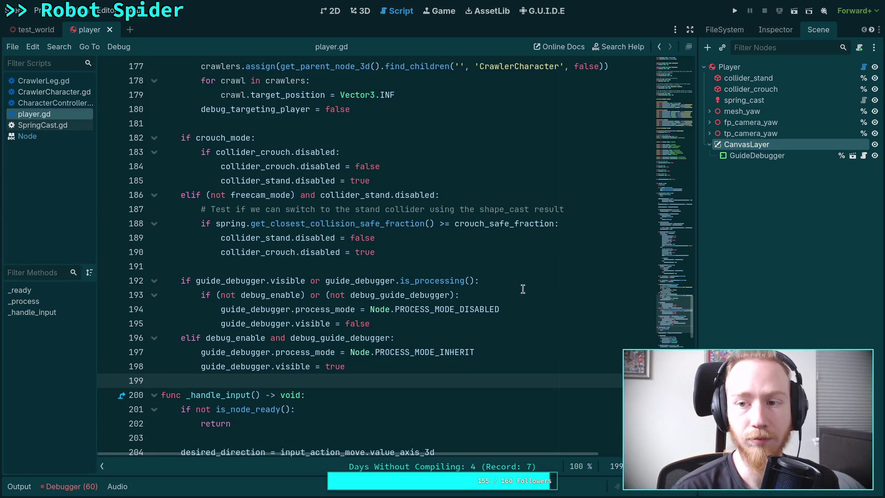
Uncheck the Player's Guide Debugger option under Debug and save.
click(729, 66)
click(772, 31)
click(833, 321)
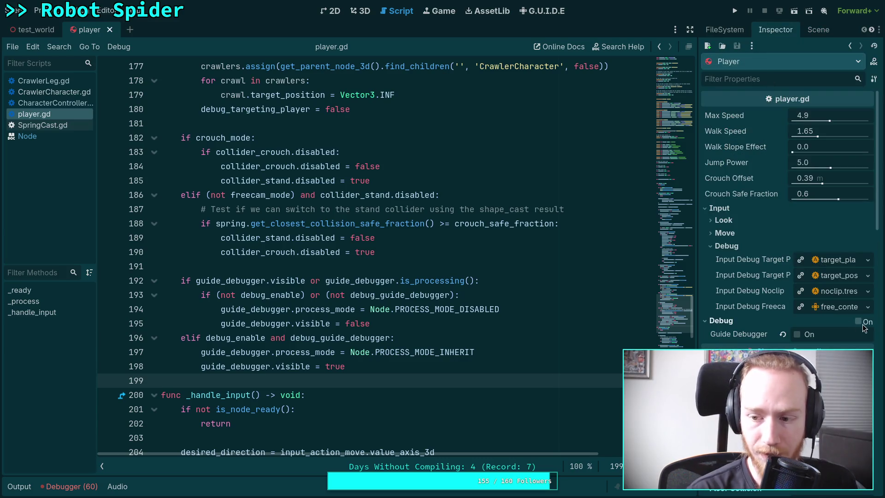
click(799, 335)
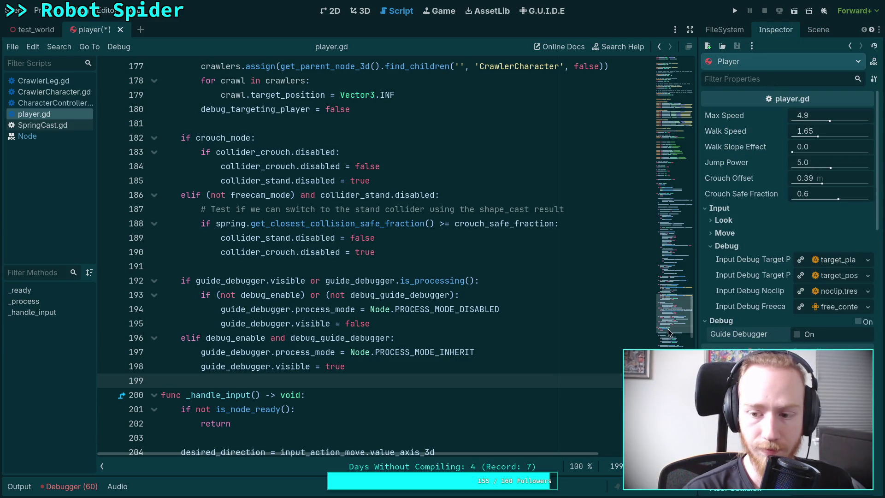
click(465, 351)
key(ctrl+s)
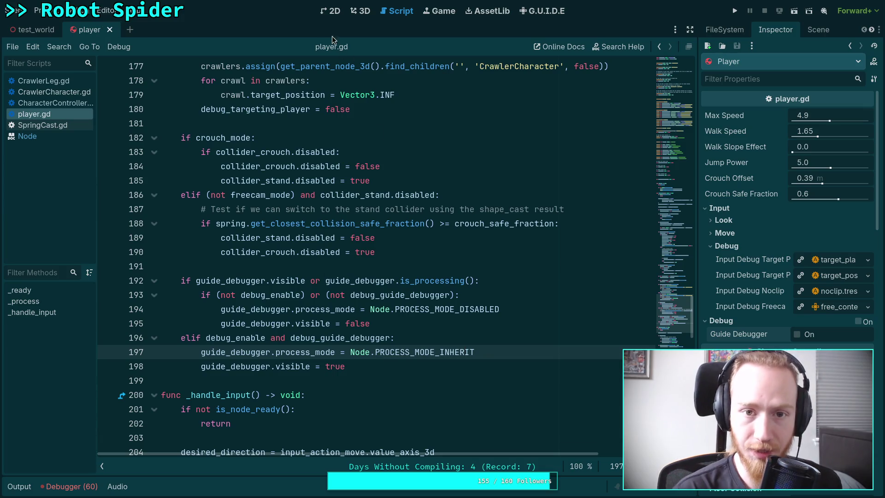
Run the game and inspect the live GuideDebugger node under World > Player > CanvasLayer.
click(331, 11)
click(735, 10)
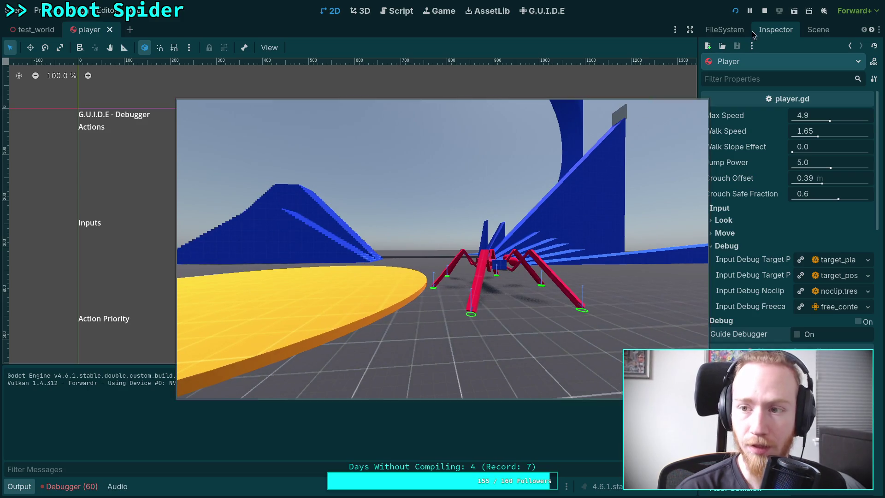
click(818, 29)
click(756, 64)
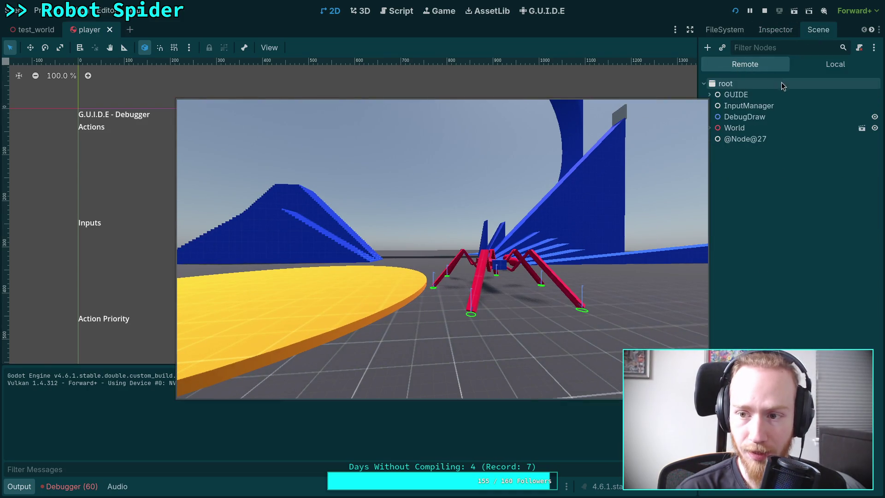
click(711, 129)
click(716, 150)
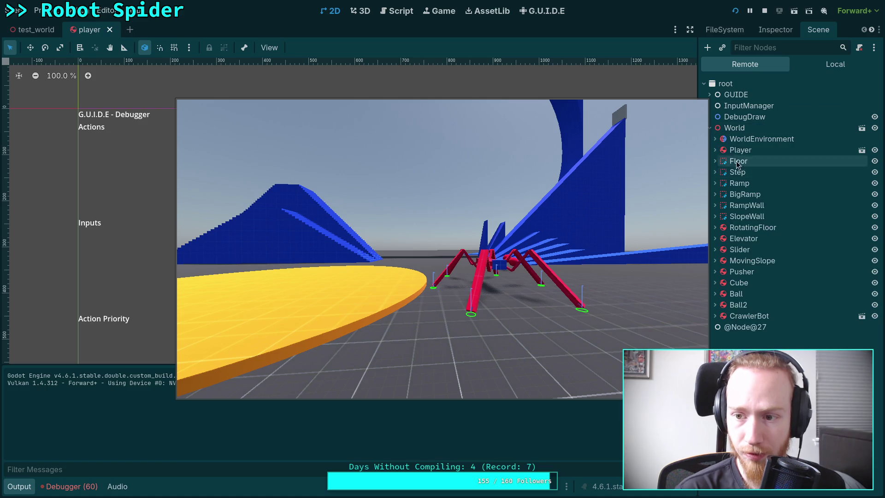
click(721, 228)
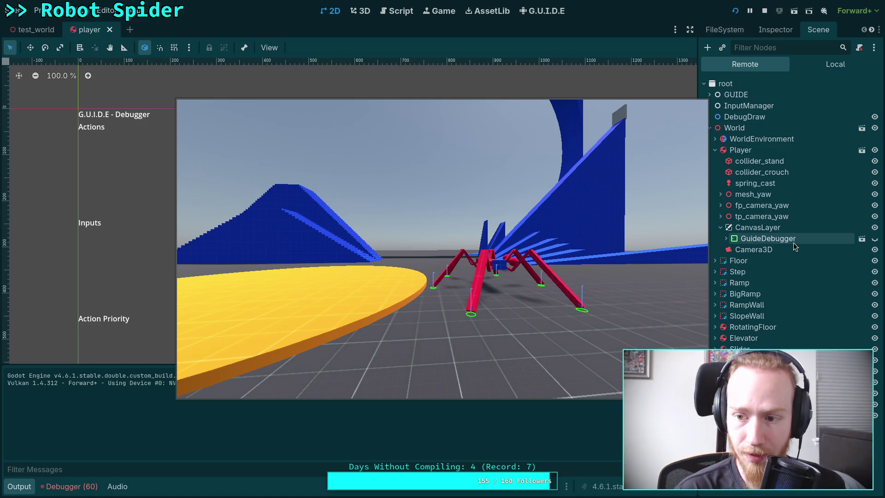
click(790, 242)
click(782, 33)
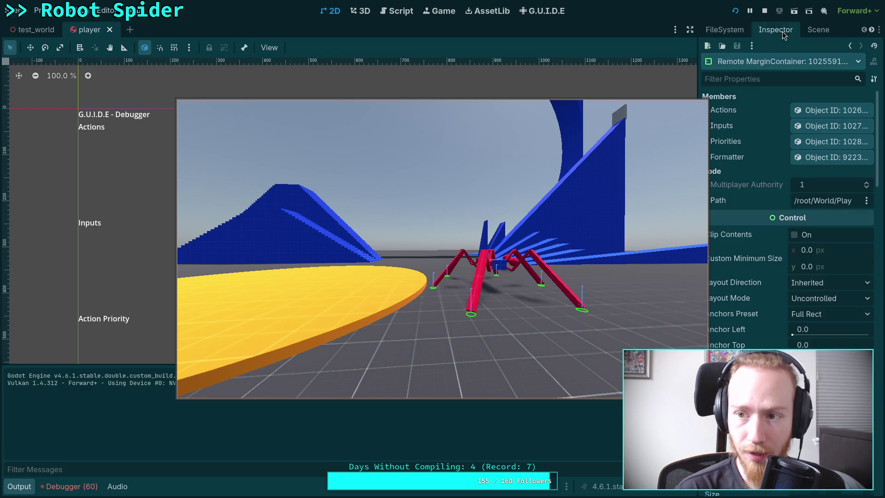
Look around the running game and live Camera3D, then stop and return to player.gd.
click(438, 243)
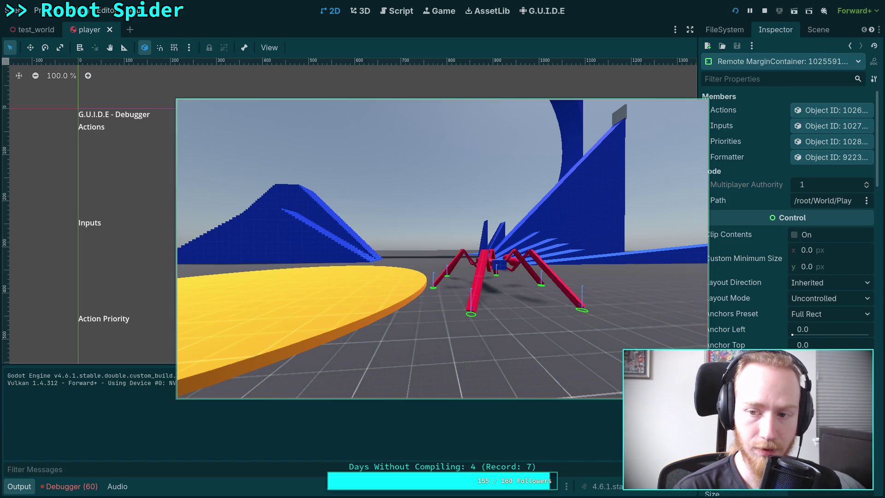
scroll(785, 284, down, 10)
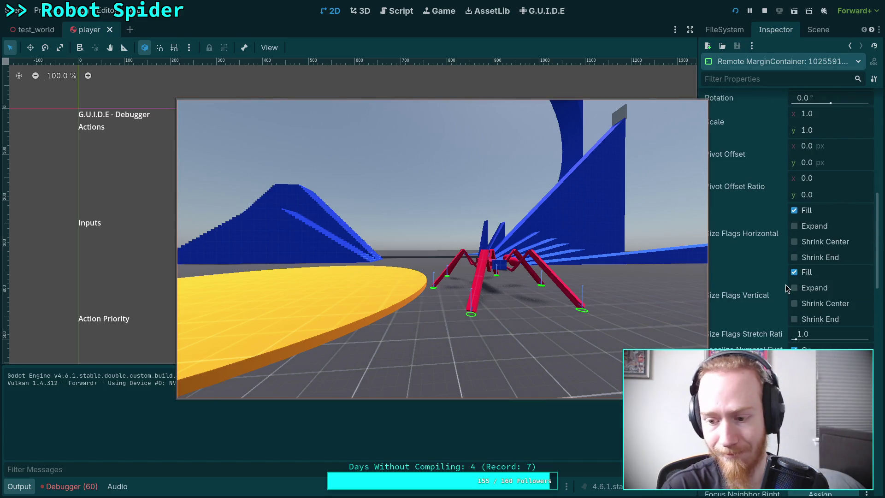
scroll(785, 284, down, 15)
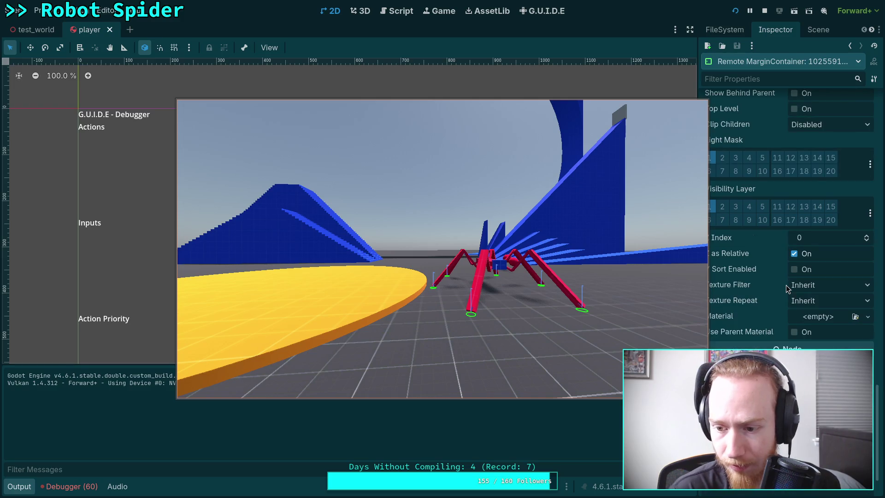
scroll(785, 231, down, 2)
scroll(786, 231, up, 8)
click(815, 30)
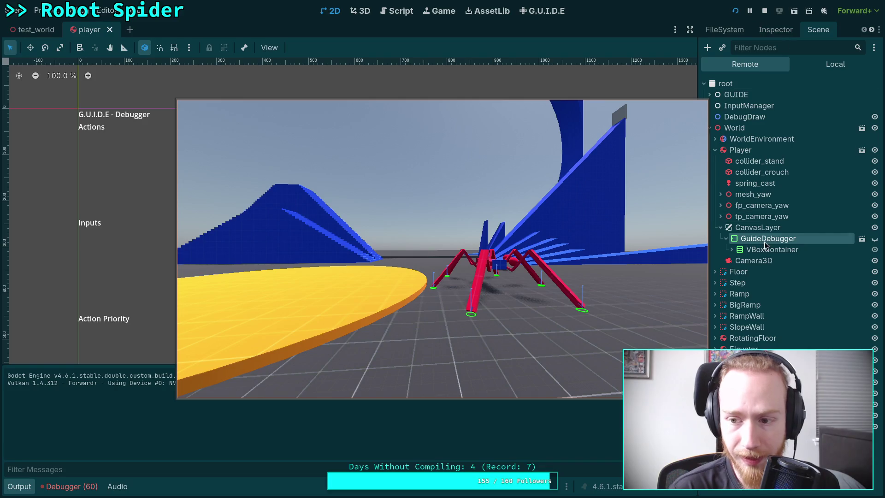
click(765, 261)
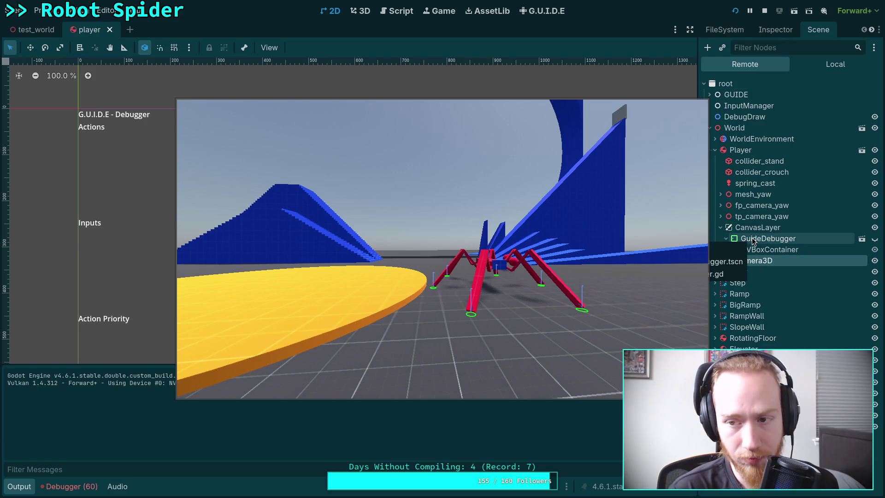
click(835, 64)
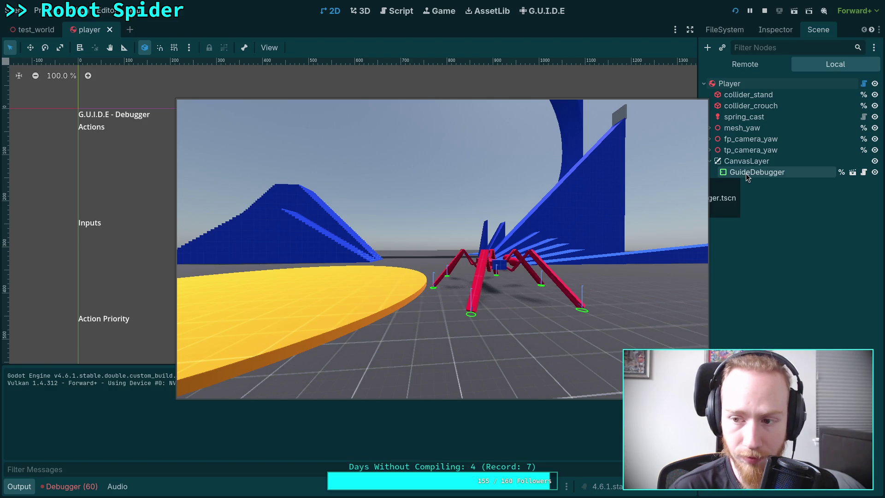
click(764, 11)
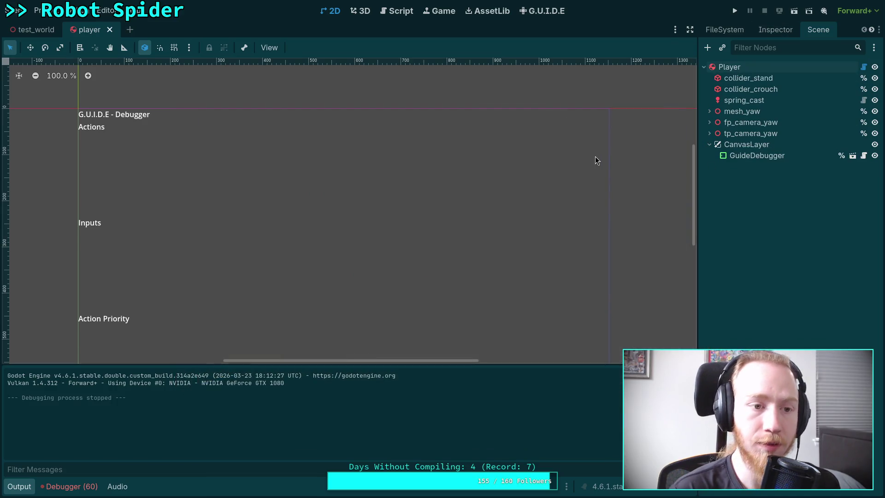
click(739, 146)
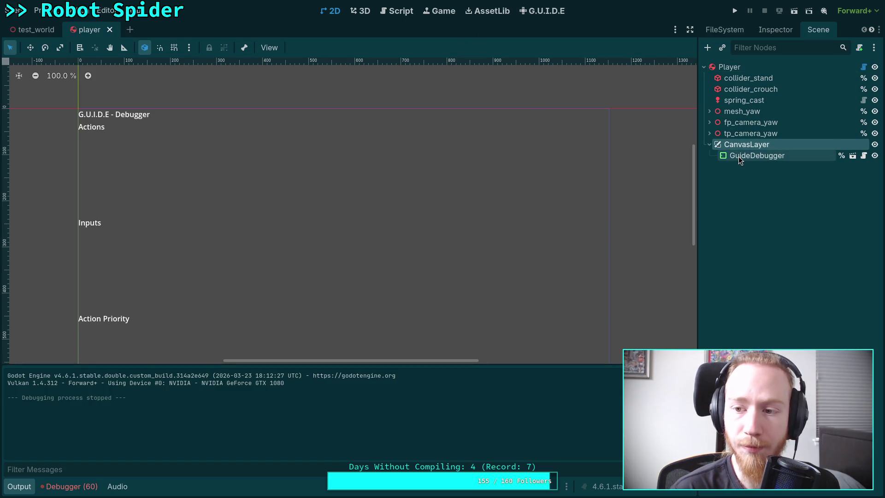
click(396, 10)
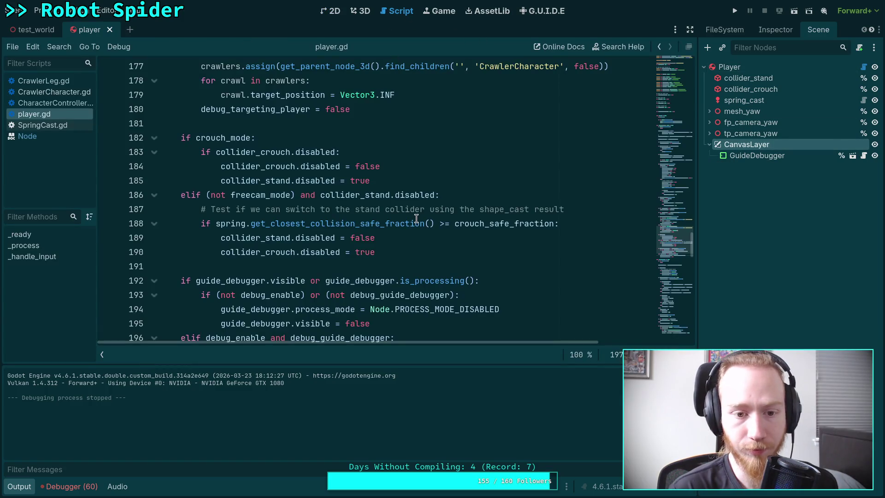
scroll(415, 220, down, 3)
click(344, 251)
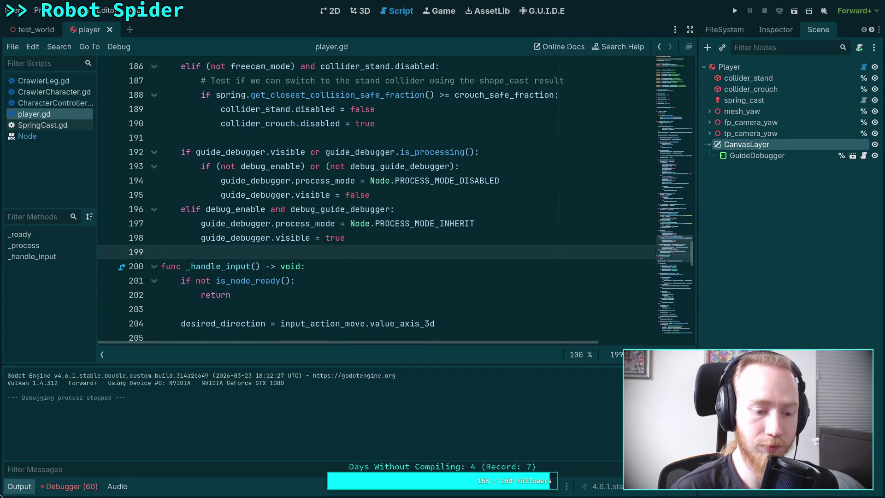
click(19, 487)
scroll(361, 279, up, 3)
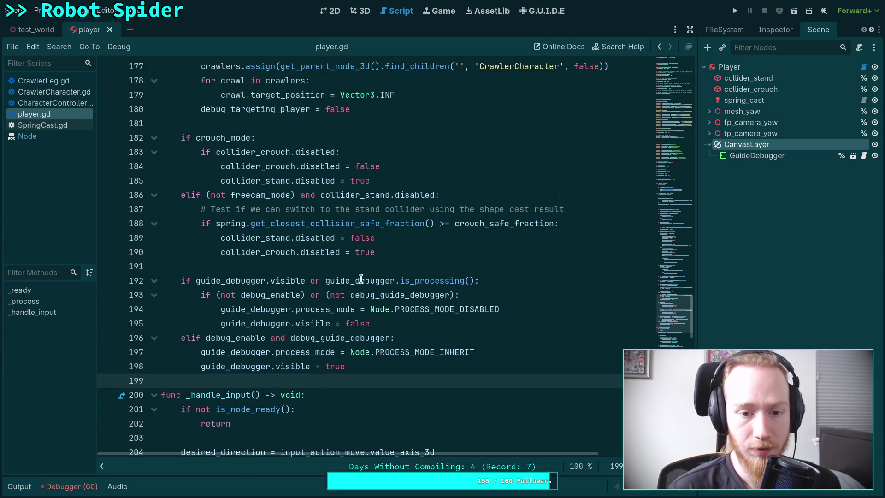
mouse_move(419, 286)
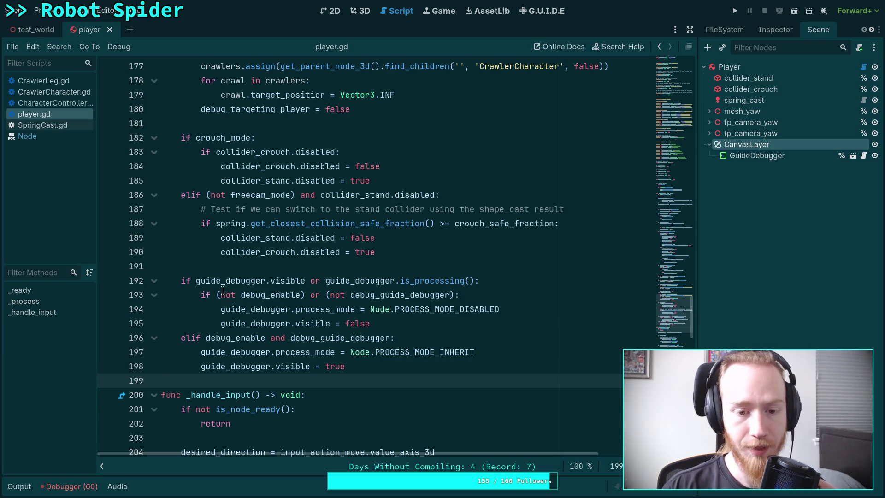
drag(216, 294, 305, 294)
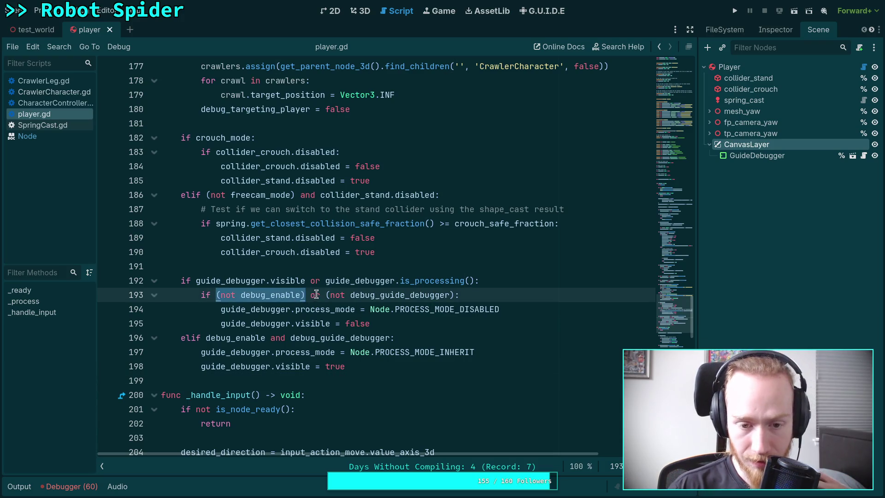
click(328, 294)
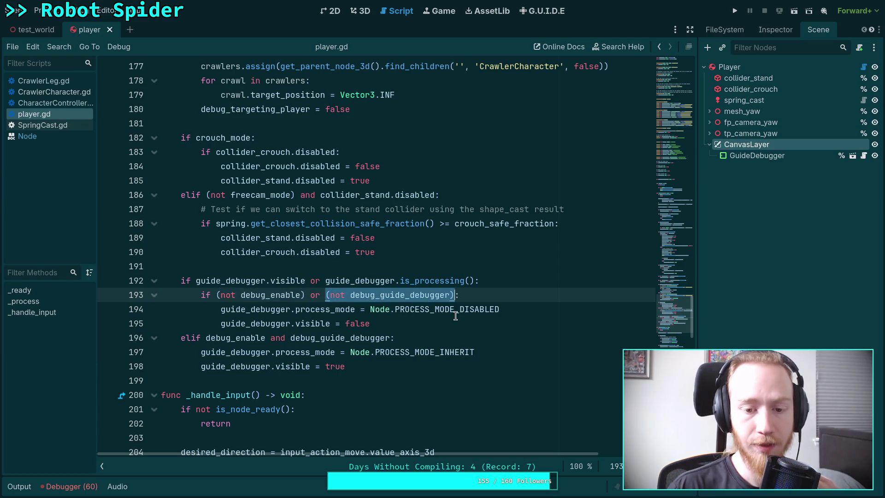
mouse_move(455, 315)
drag(371, 323, 220, 313)
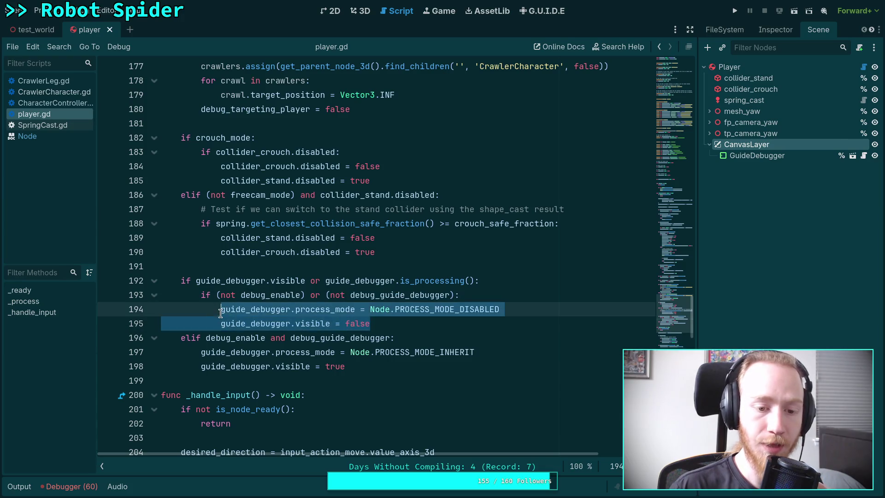
click(370, 353)
mouse_move(346, 367)
mouse_down()
mouse_move(201, 353)
mouse_move(182, 340)
mouse_move(377, 339)
mouse_move(221, 353)
mouse_up()
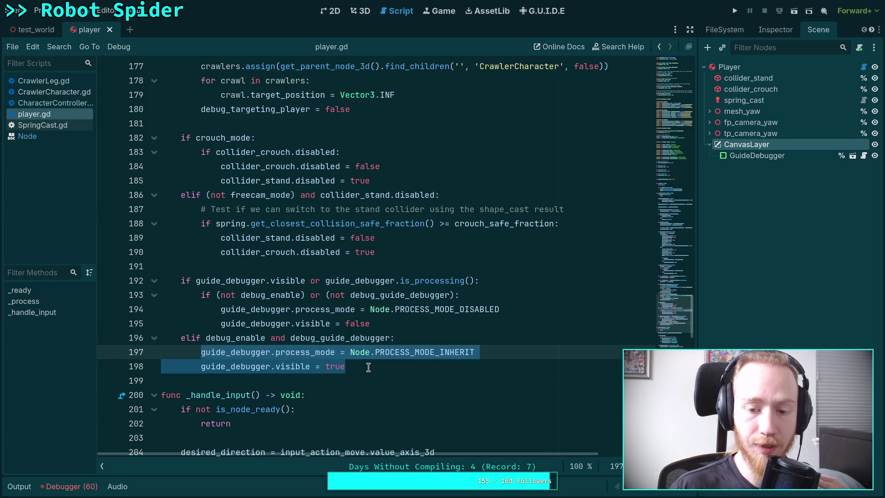
click(385, 366)
drag(196, 280, 488, 282)
click(430, 370)
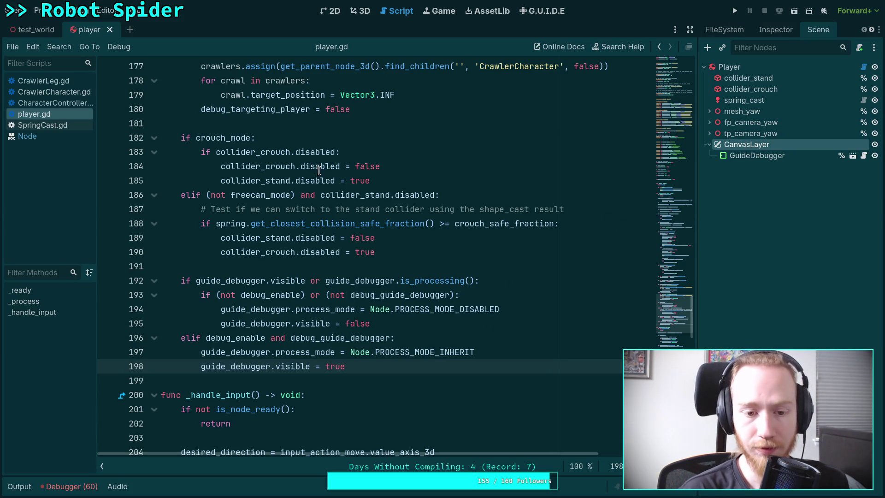
scroll(290, 180, up, 1)
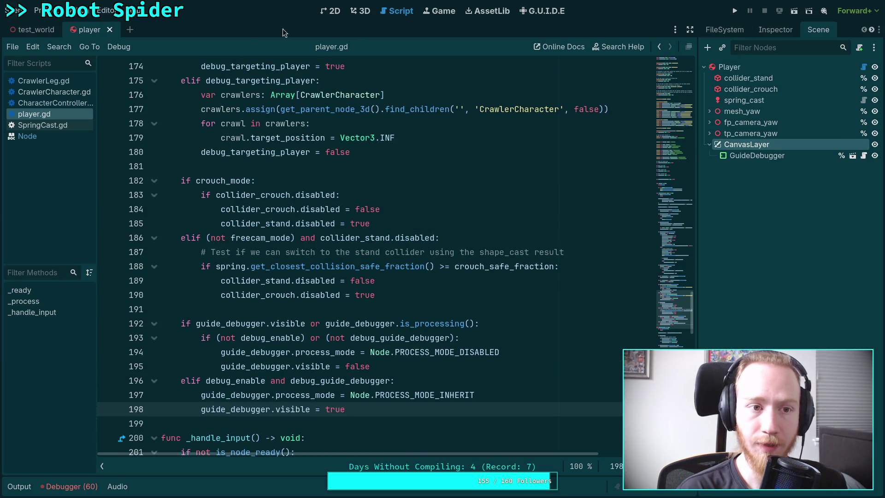
click(23, 33)
Start and stop the project three times to retest the debugger change.
click(776, 32)
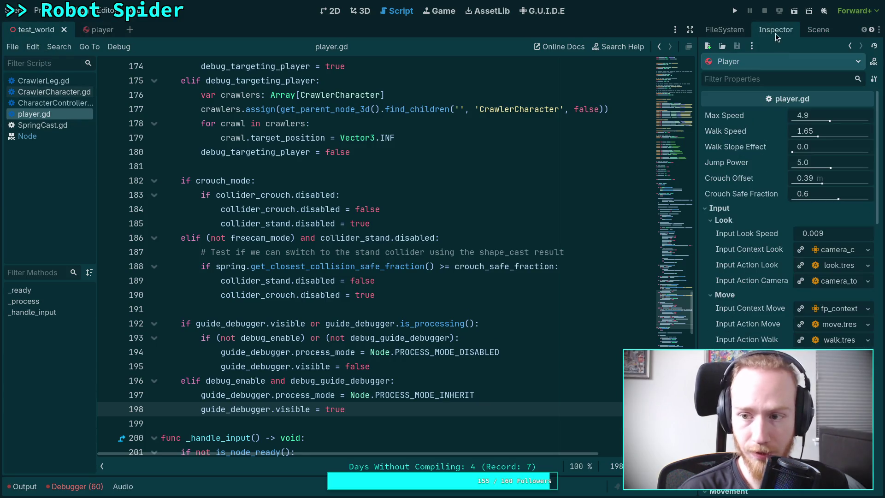
scroll(758, 262, down, 4)
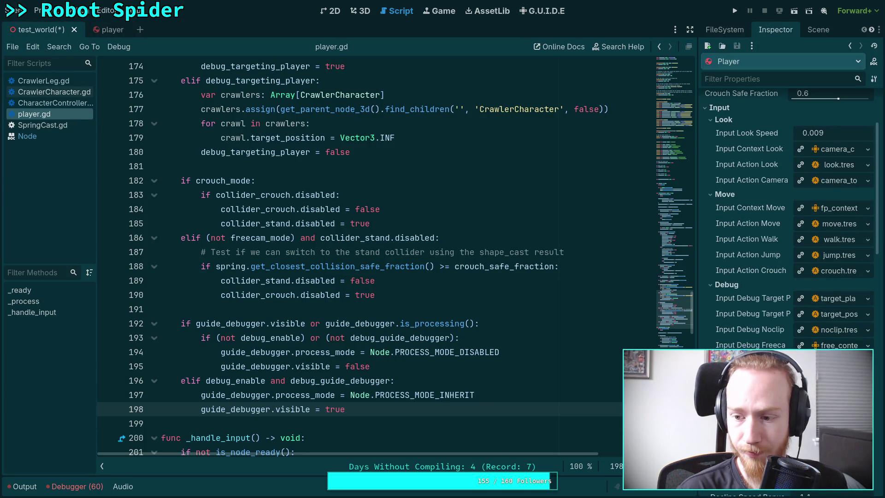
click(734, 10)
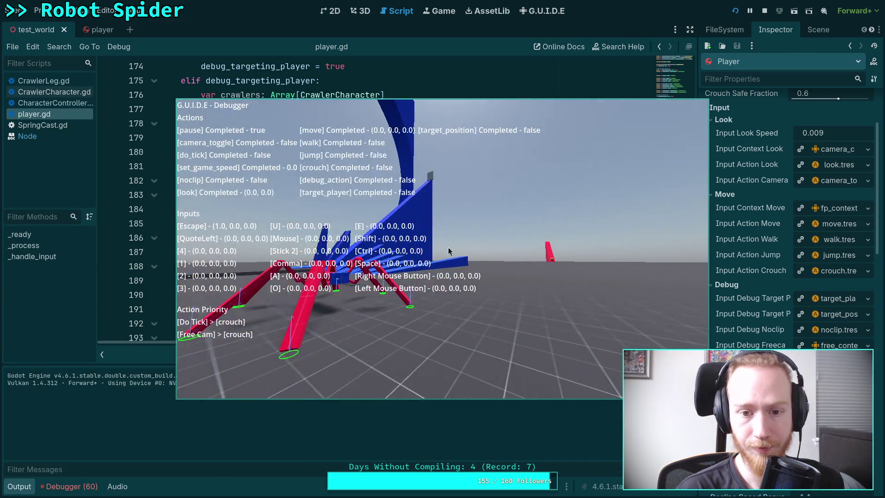
click(765, 11)
click(734, 11)
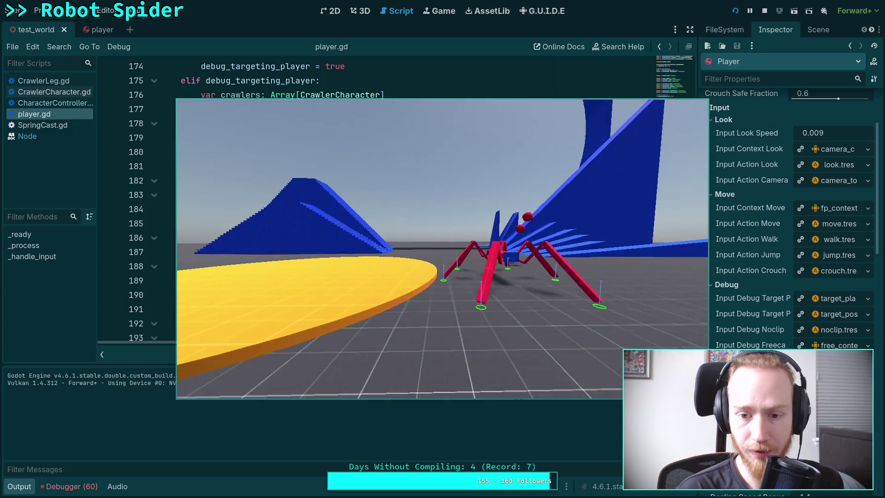
click(764, 11)
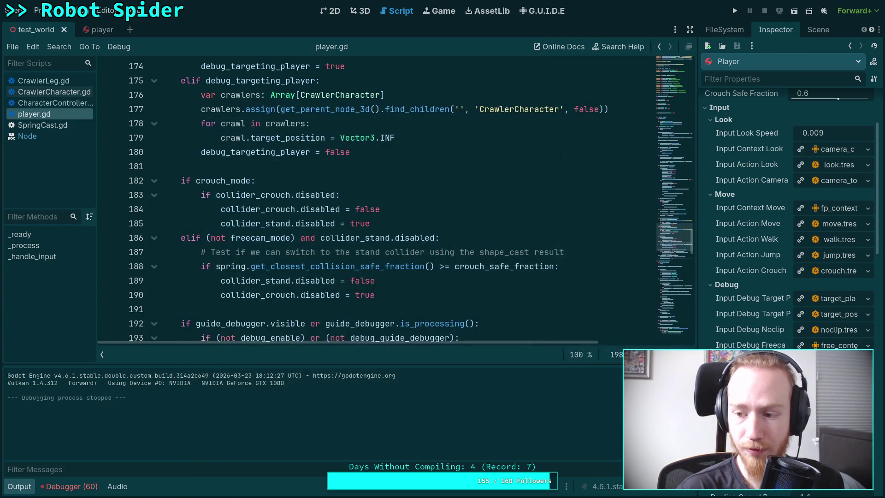
click(808, 11)
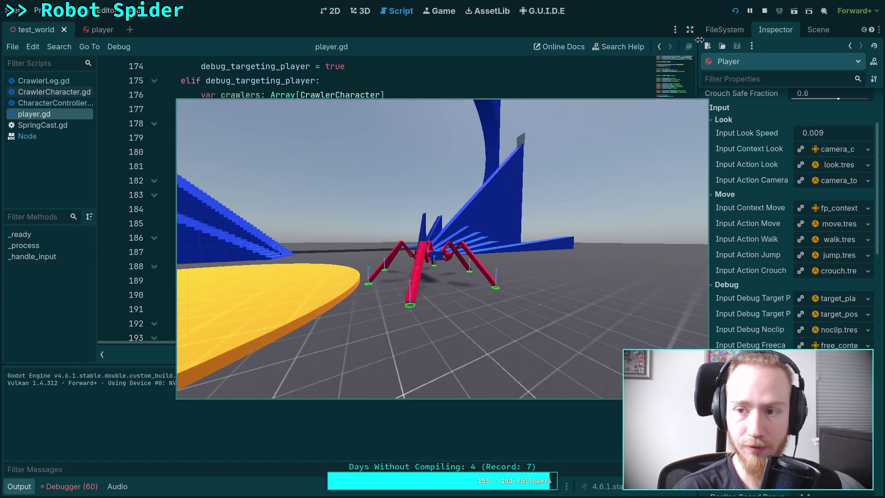
click(765, 11)
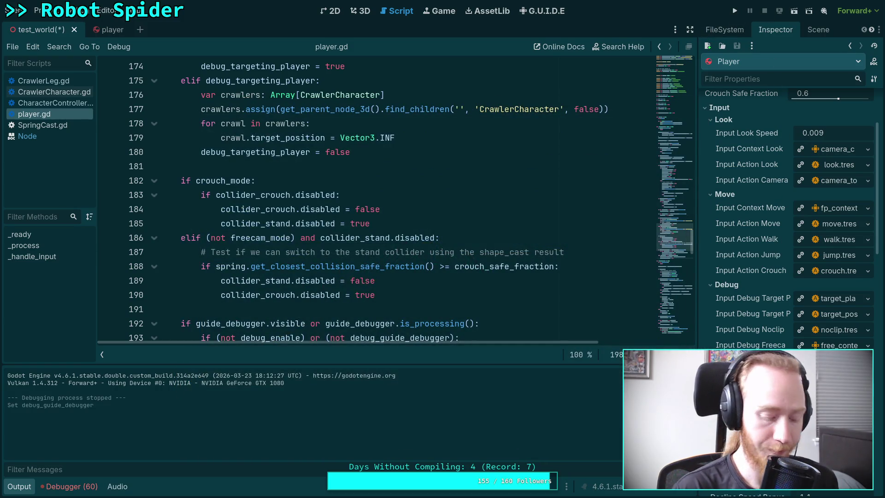
Rerun the project, fly the camera around the spider near the yellow ramp, then stop.
click(93, 30)
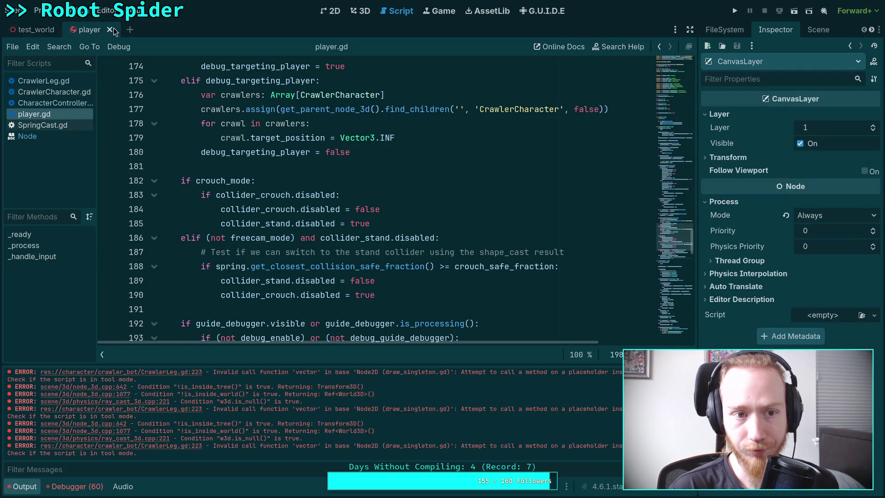
click(110, 30)
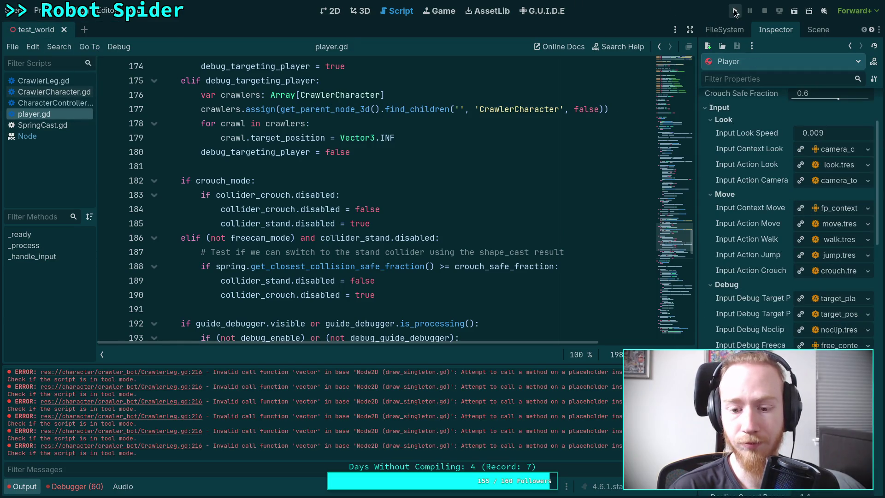
click(735, 11)
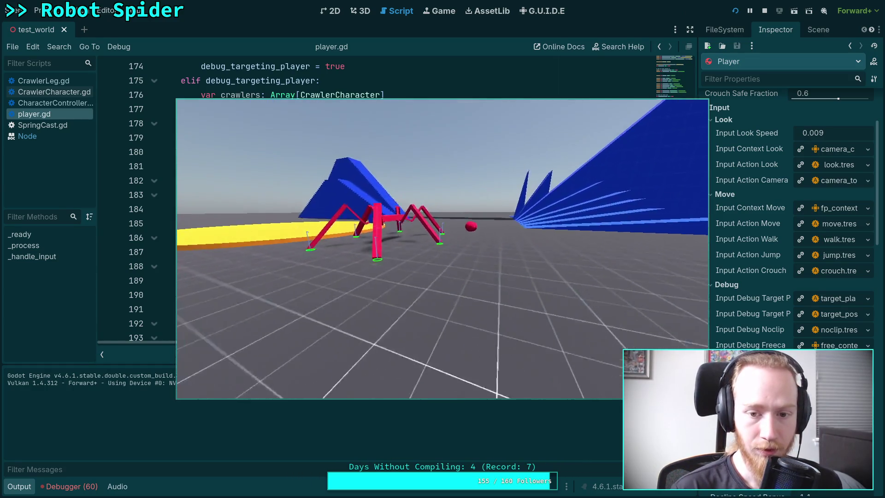
key(w)
key(w)
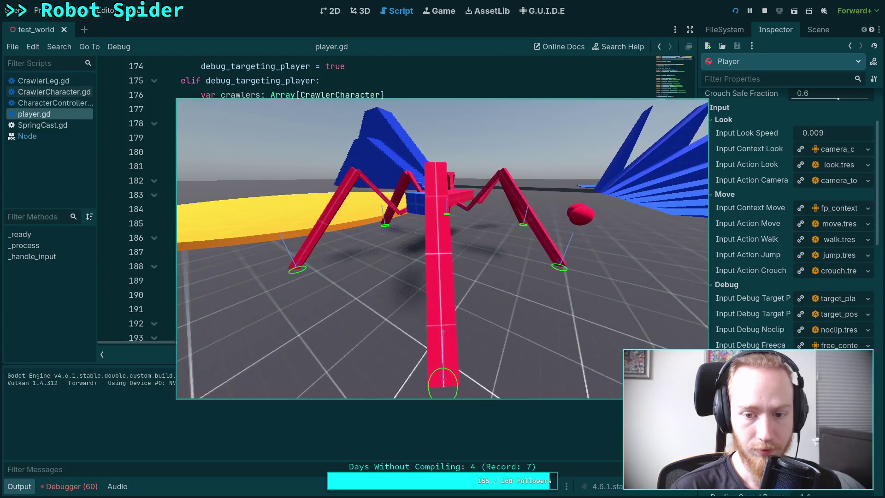
key(s)
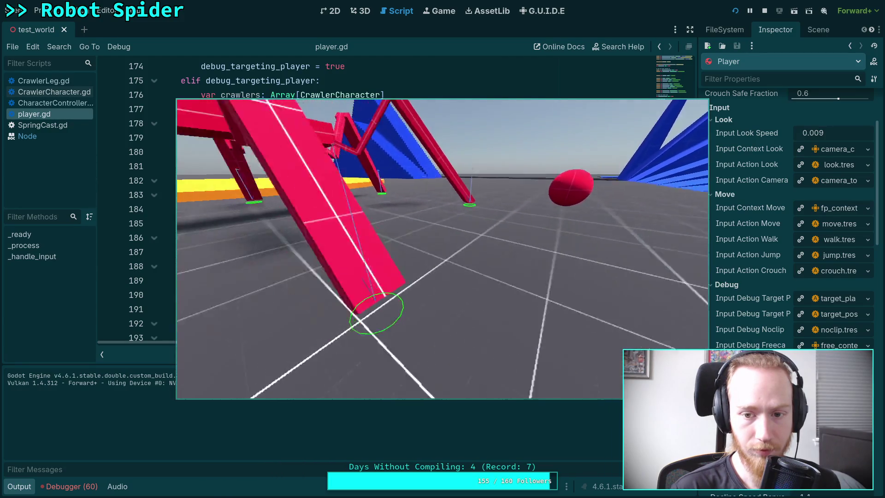
key(s)
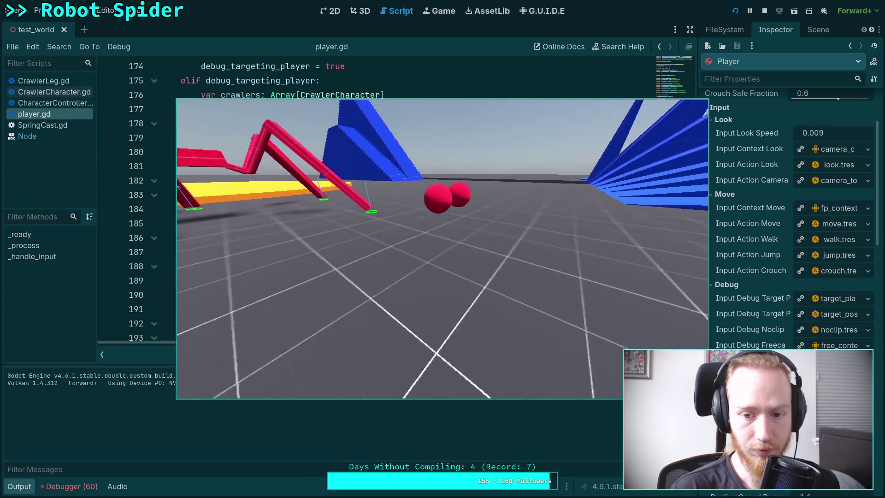
key(a)
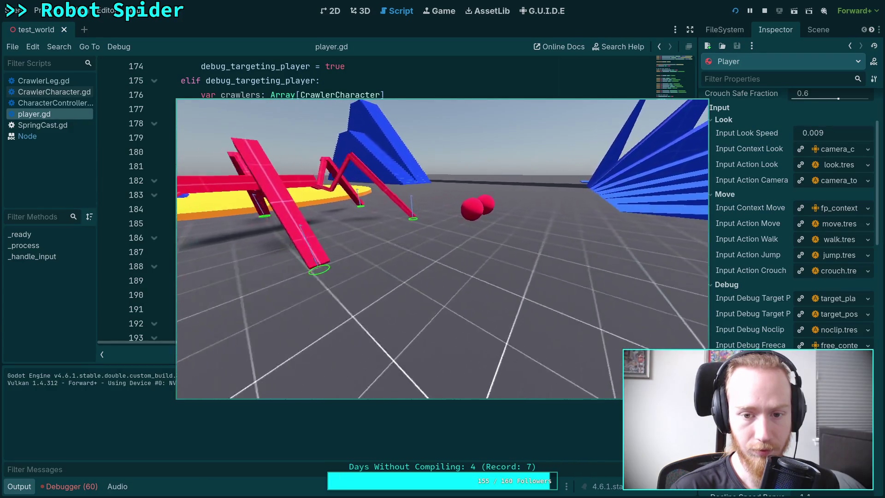
key(s)
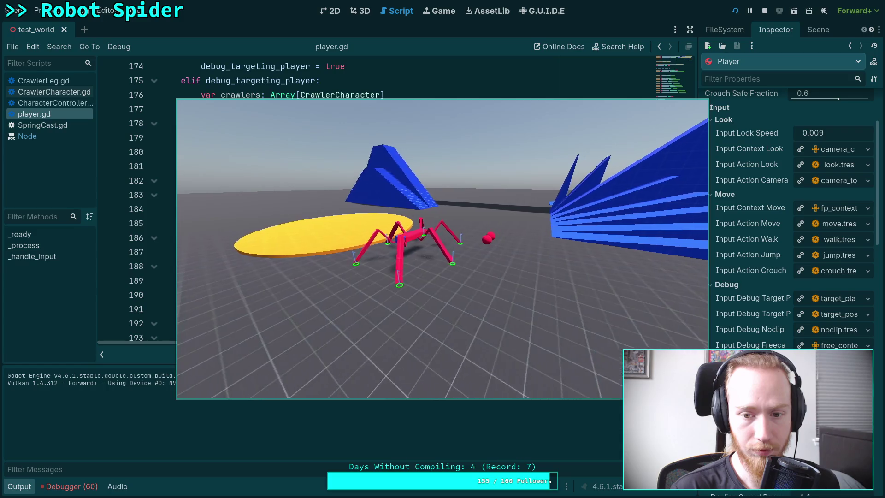
key(w)
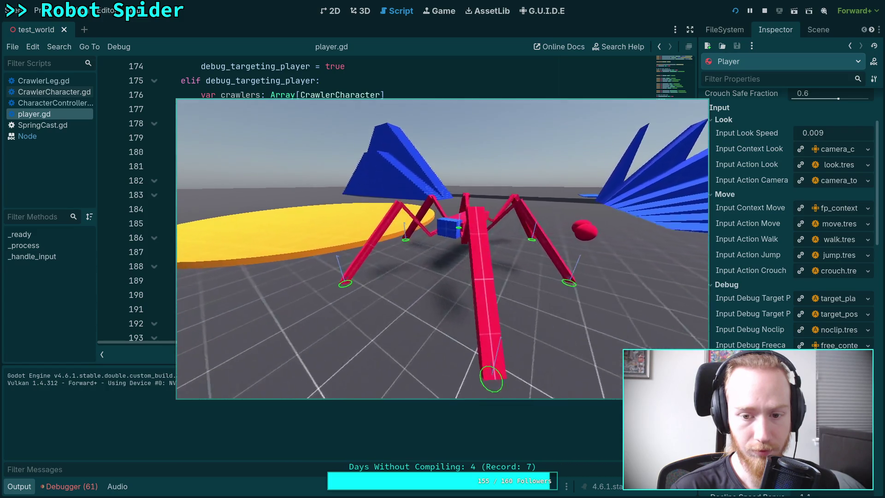
click(761, 11)
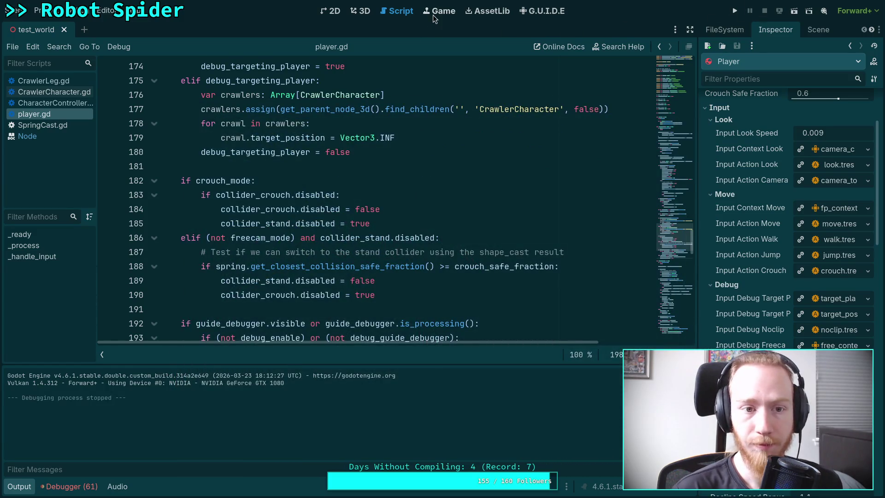
Hide the Output panel, go to the freecam linear_damp on line 227, and run with F5.
scroll(408, 252, down, 4)
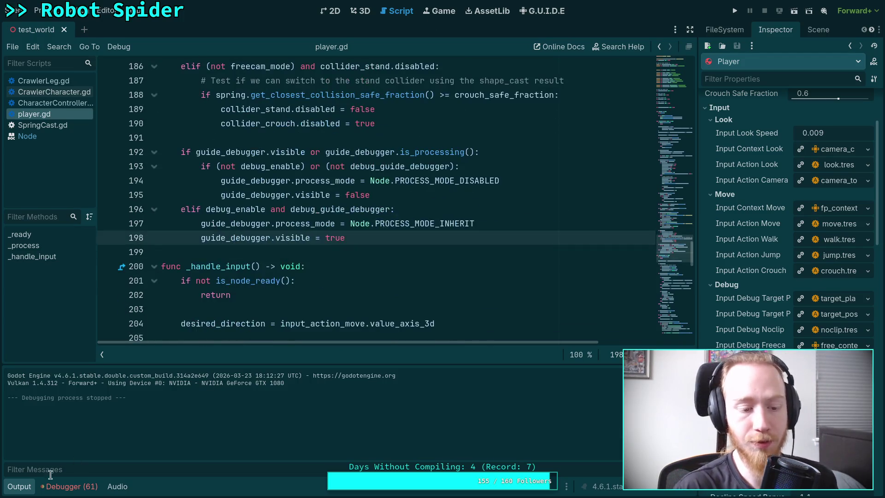
click(19, 487)
scroll(733, 325, up, 3)
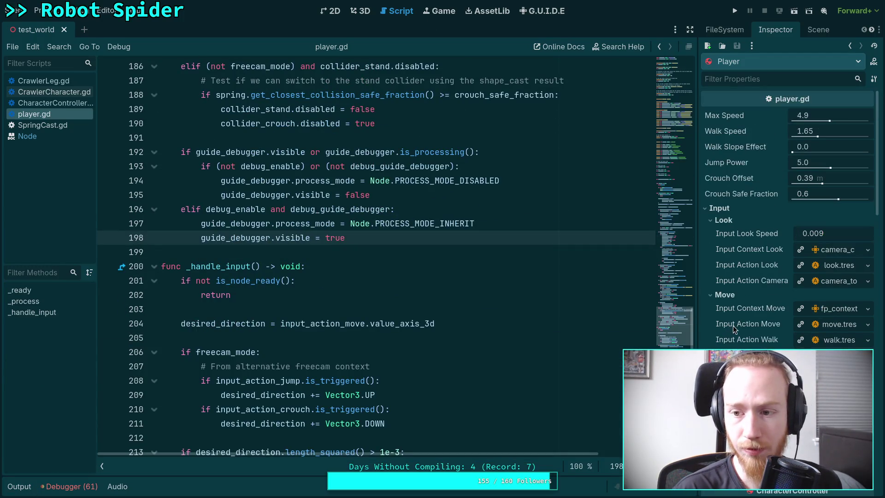
scroll(755, 269, down, 5)
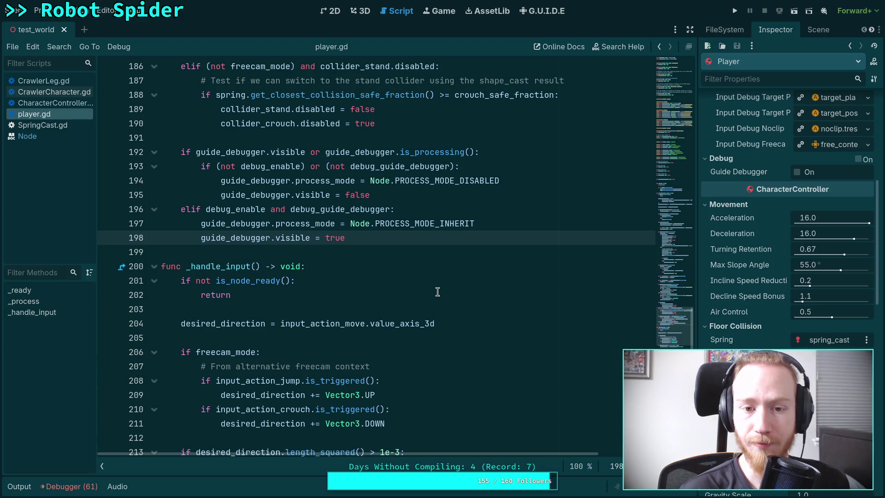
scroll(438, 292, up, 15)
scroll(415, 302, down, 20)
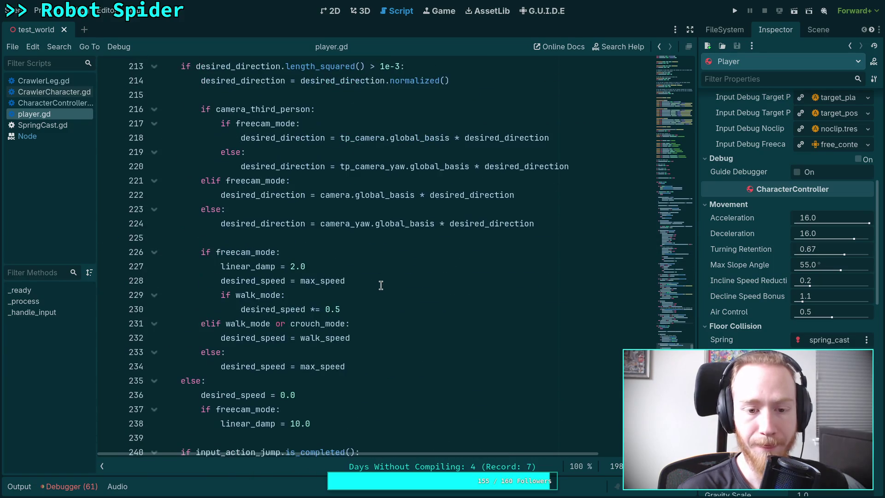
click(292, 267)
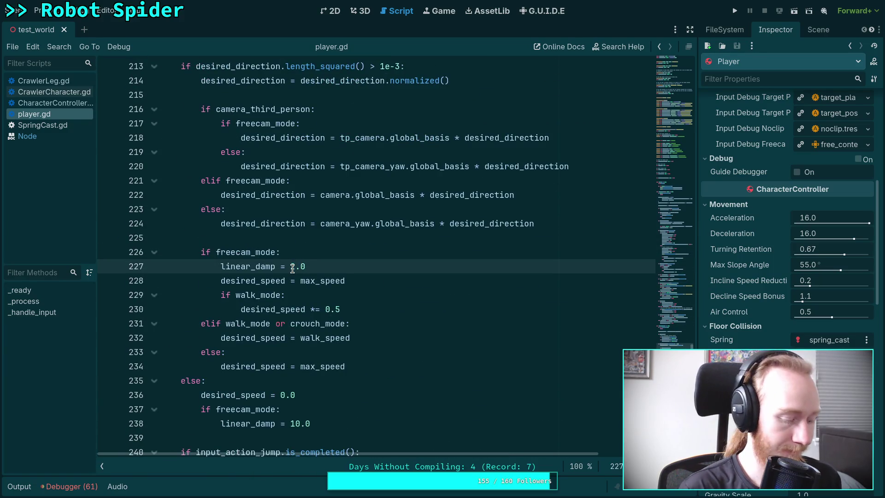
key(F5)
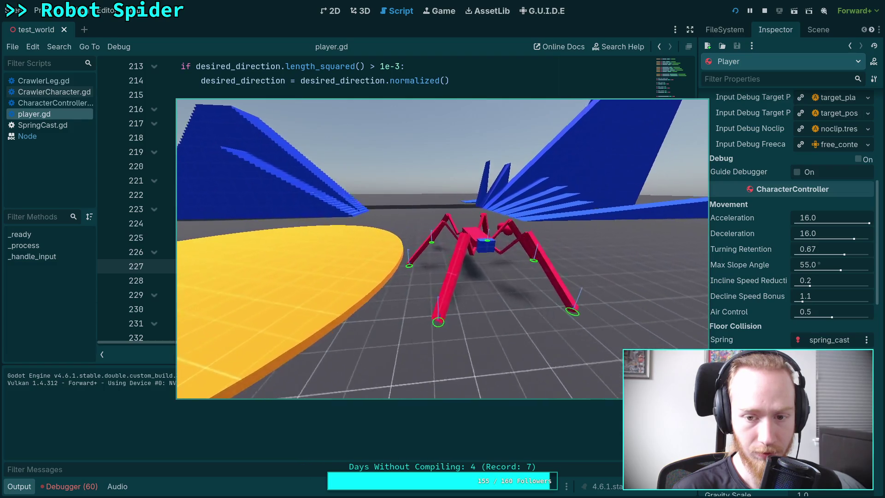
Relaunch the game, walk the spider from the yellow pad to the blue ramps, then stop.
click(763, 12)
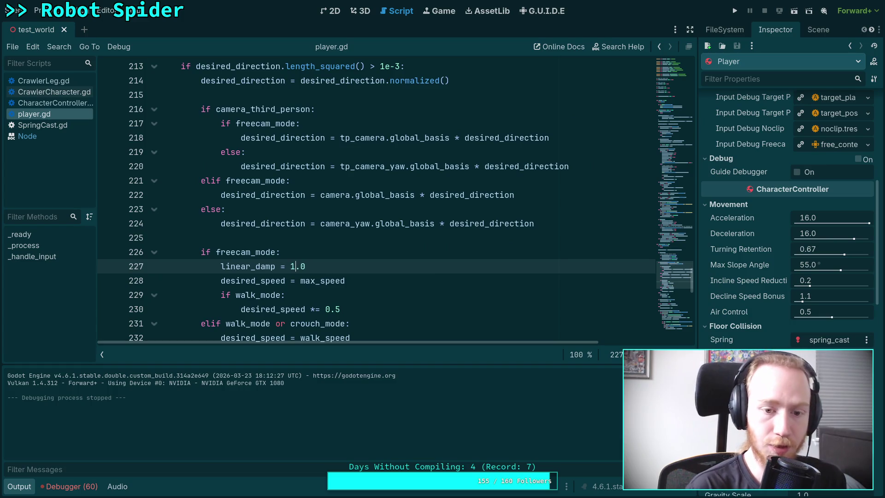
click(733, 13)
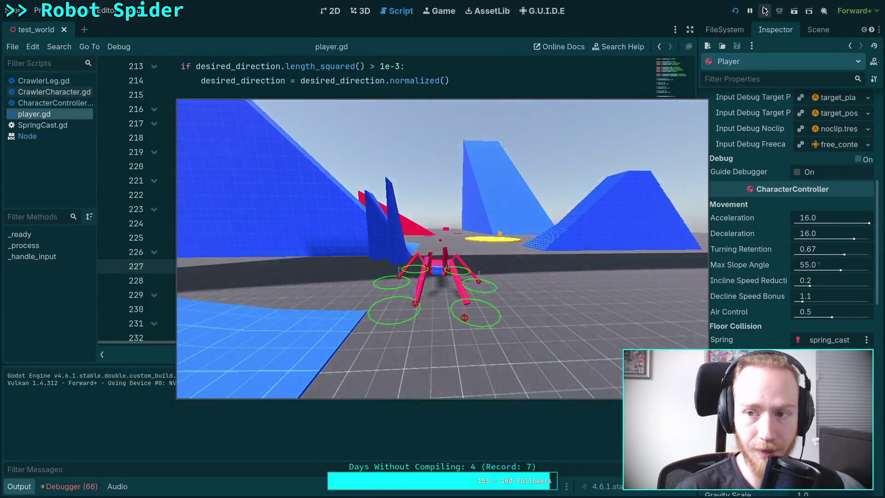
key(F8)
Load free_context.tres in G.U.I.D.E and bind jump's second key to Period.
click(545, 13)
scroll(264, 267, up, 3)
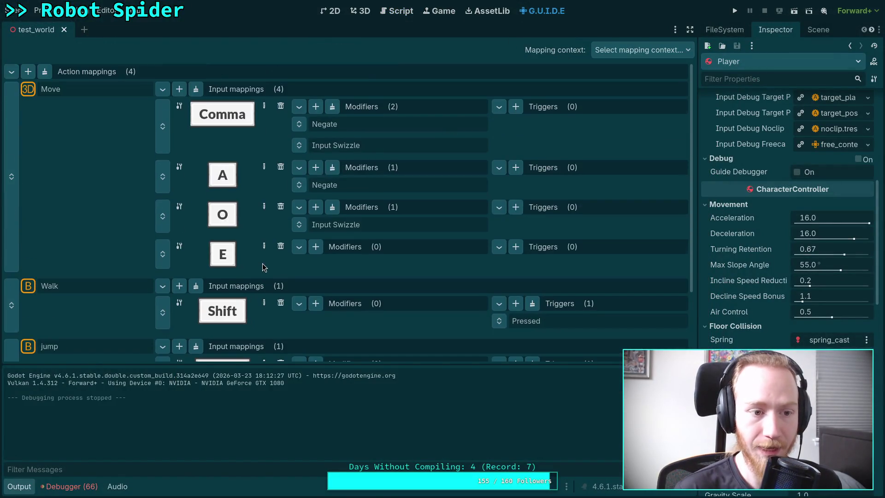
click(628, 50)
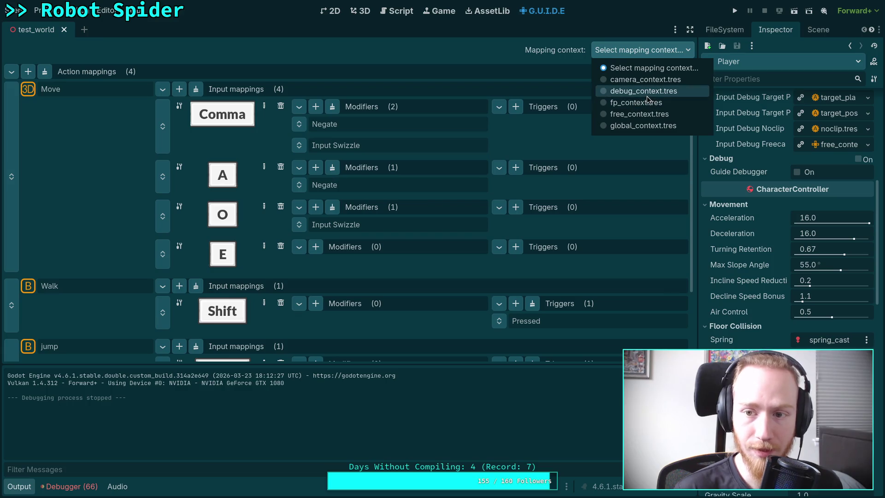
click(634, 115)
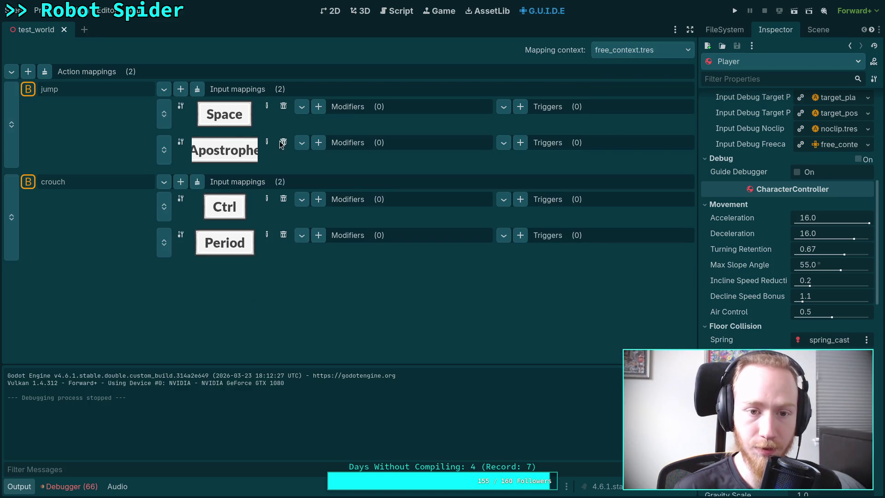
click(267, 142)
key(period)
Bind crouch's second key to Apostrophe, accept it, and launch the game.
click(267, 235)
click(216, 148)
key(apostrophe)
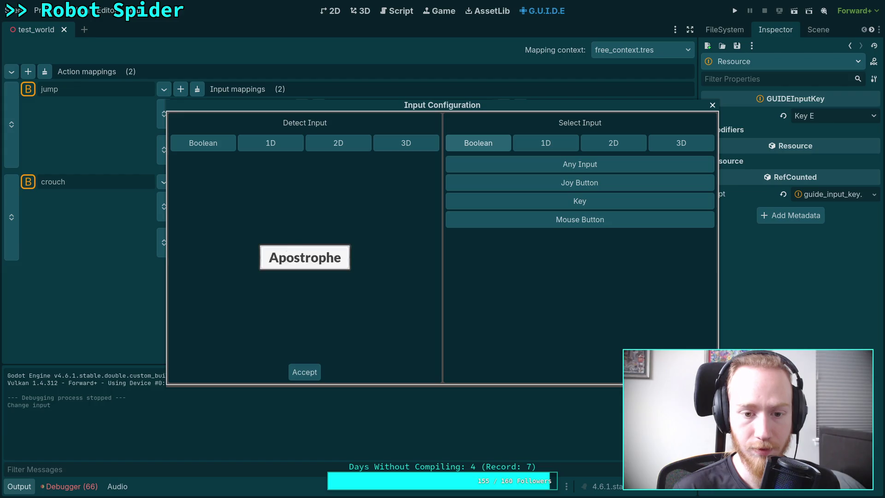
click(302, 372)
key(F5)
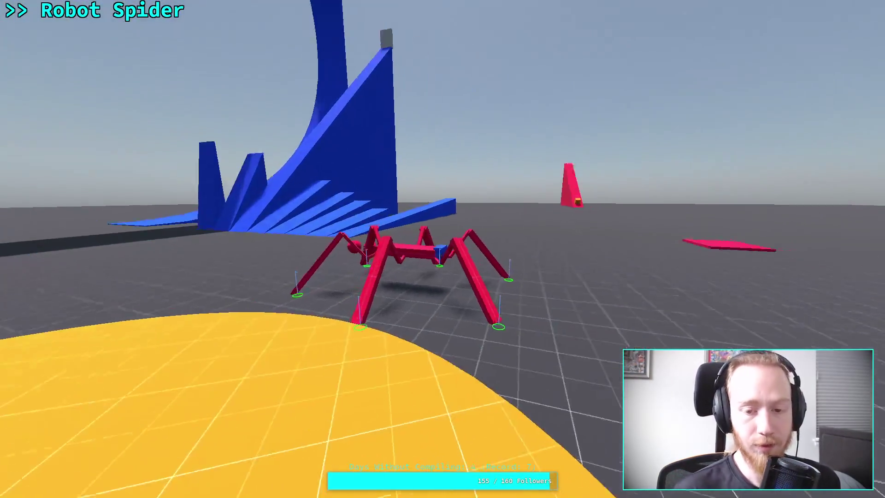
key(w)
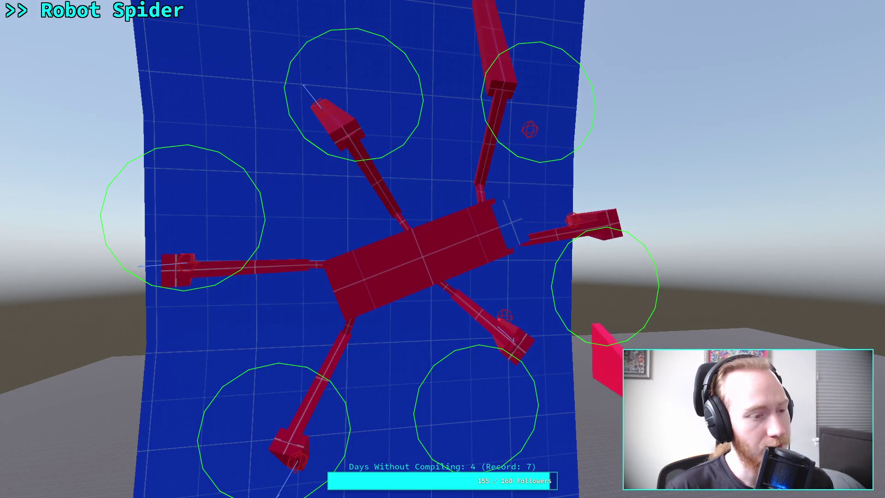
End the playtest once the spider is climbing the vertical blue wall.
key(Escape)
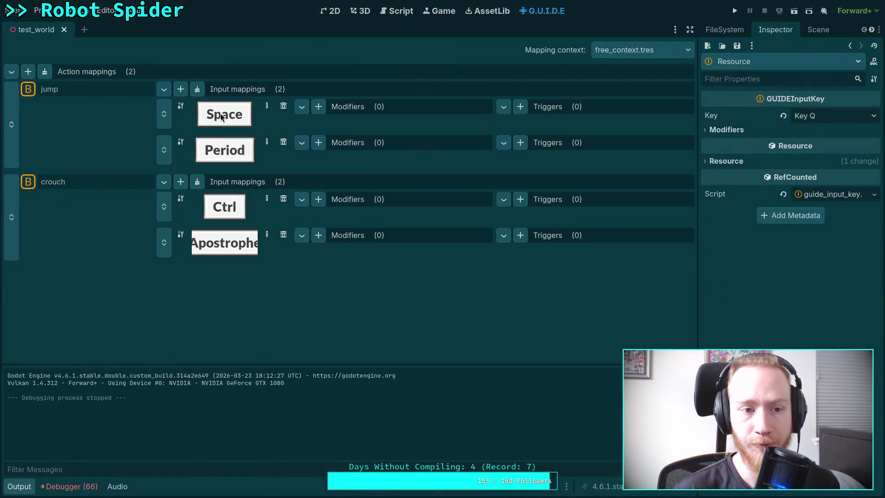
Open CrawlerCharacter.gd from the script list and collapse the Output panel.
click(407, 12)
scroll(199, 274, down, 6)
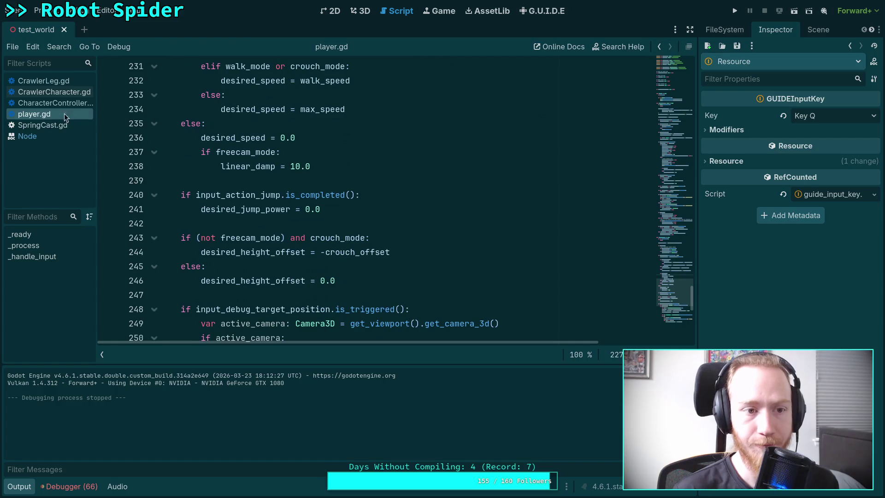
click(61, 92)
scroll(197, 219, up, 20)
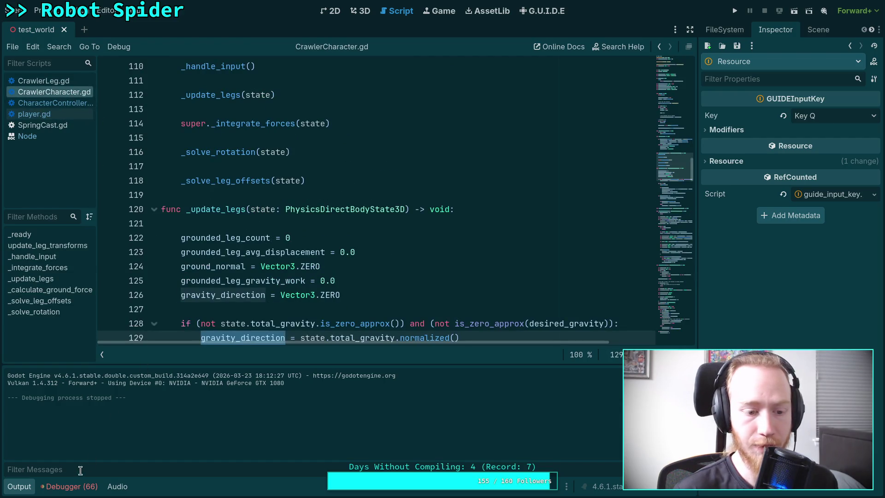
click(18, 487)
Review the per-leg gravity scaling lines 219–222, ending the cursor at line 222.
scroll(549, 202, down, 20)
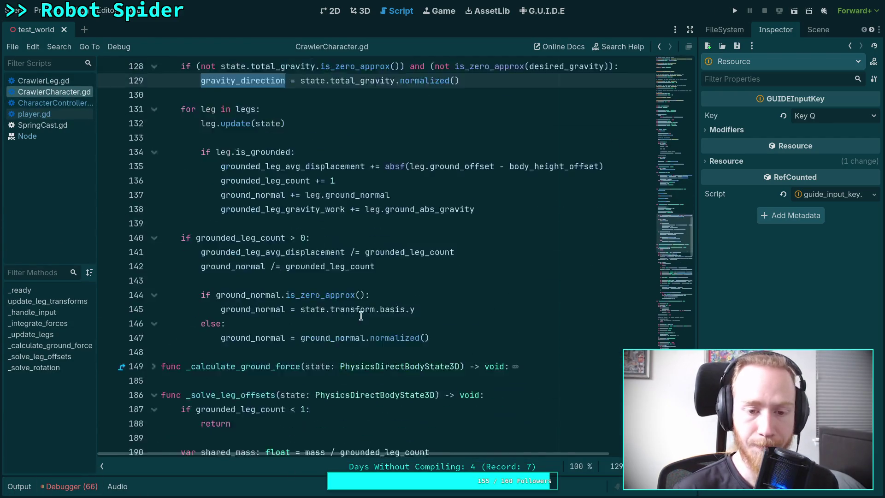
scroll(381, 278, up, 1)
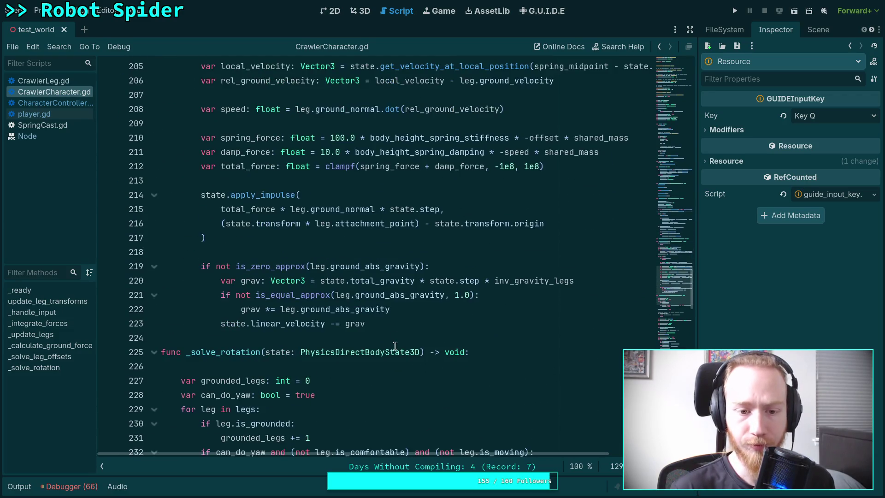
drag(392, 309, 207, 286)
click(396, 322)
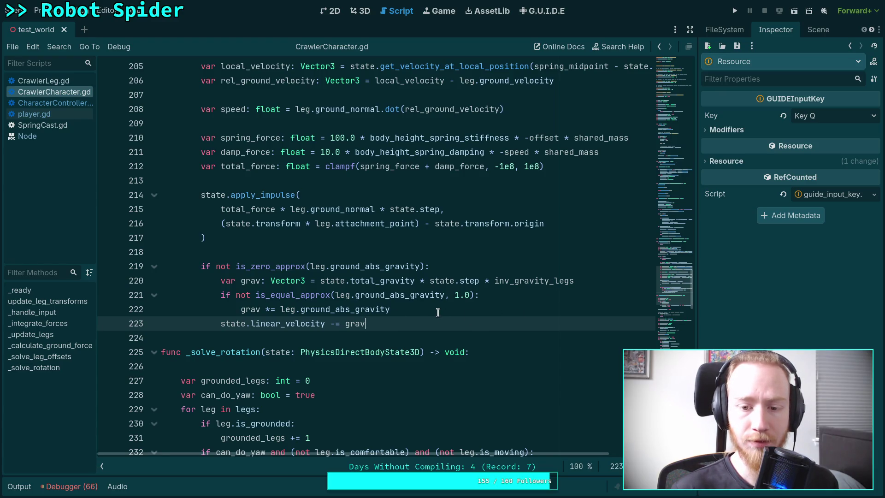
scroll(439, 312, up, 1)
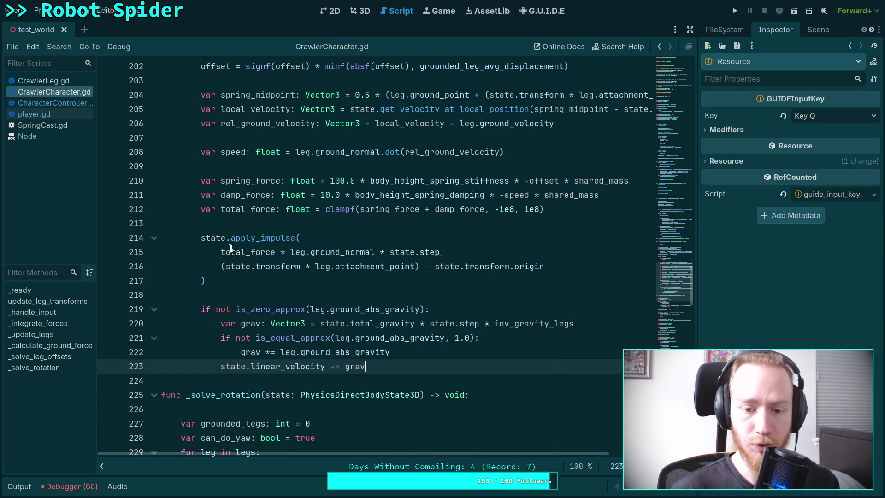
mouse_move(263, 241)
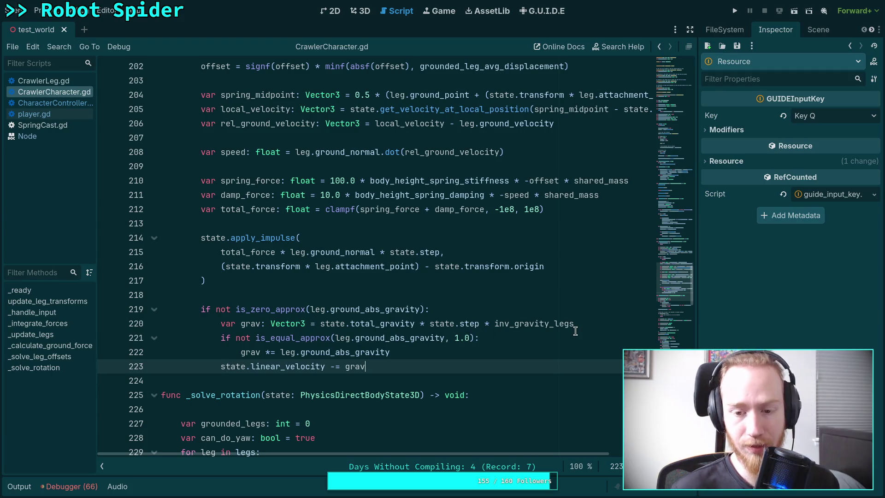
click(602, 328)
click(542, 310)
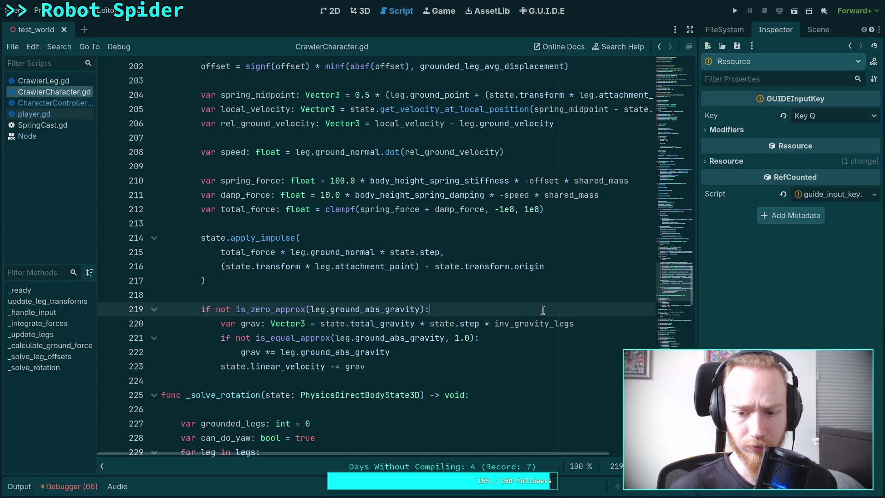
click(449, 353)
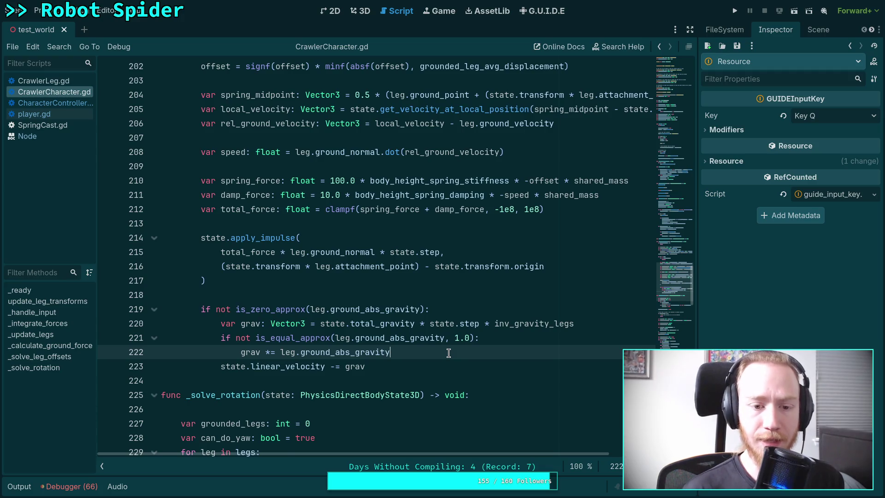
Below line 222, add state.apply_impulse( with -grav * shared_mass as its first argument.
key(Return)
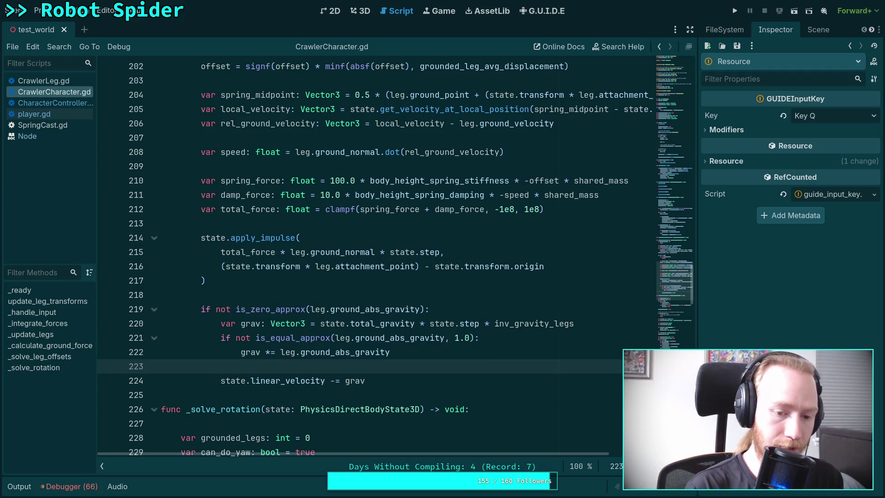
text(state.app)
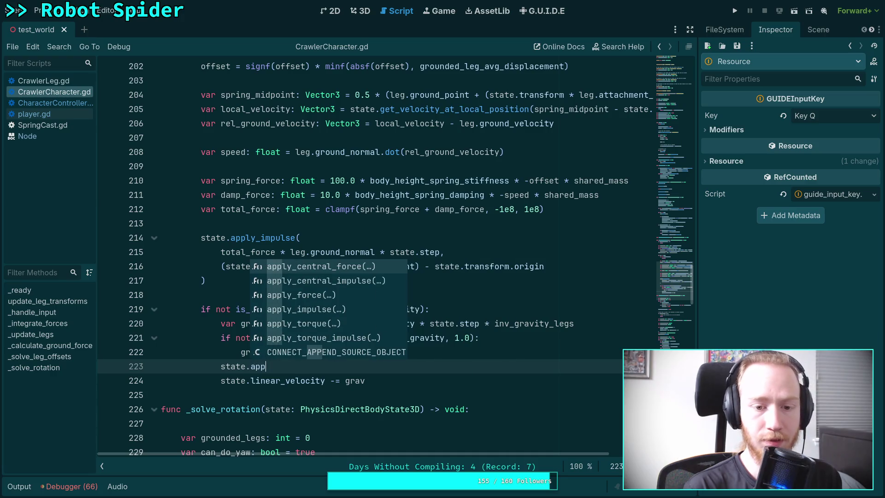
key(Down)
key(Down)
key(Down)
key(Return)
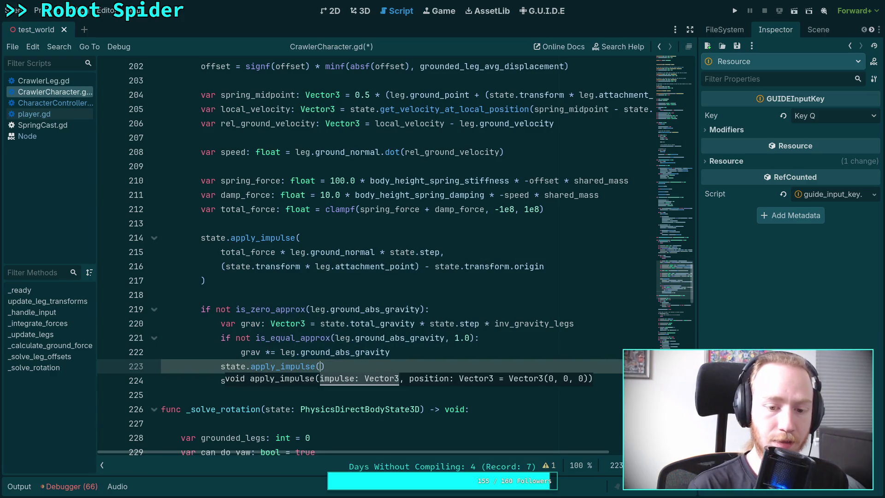
key(Return)
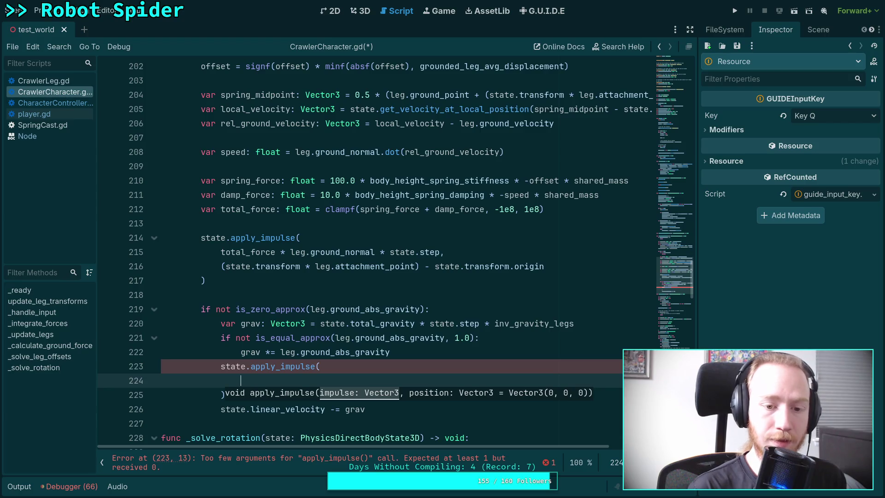
key(BackSpace)
key(BackSpace)
key(BackSpace)
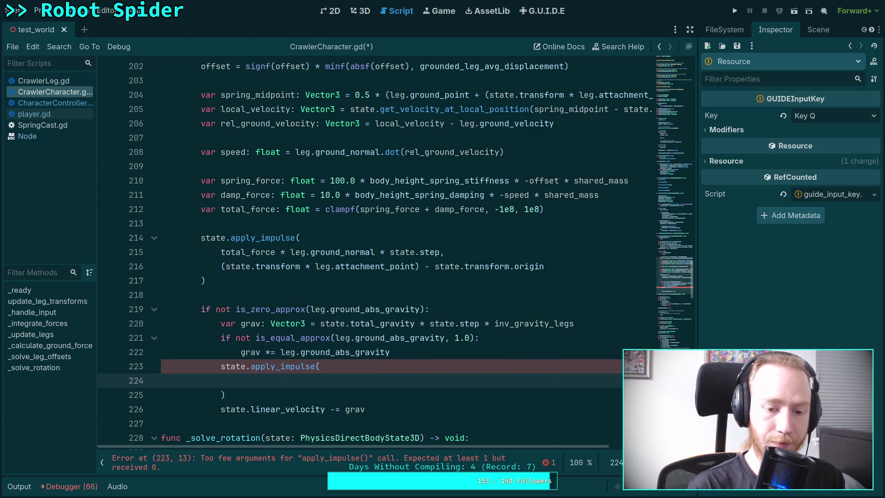
key(BackSpace)
key(BackSpace)
key(BackSpace)
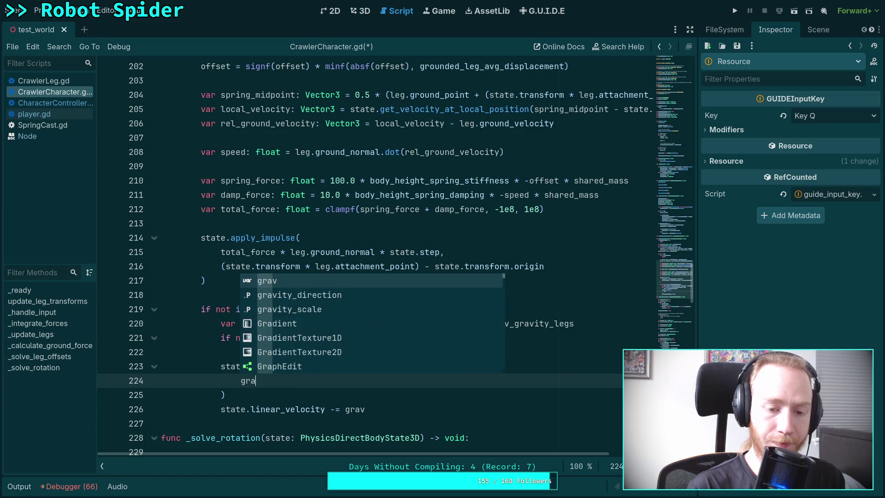
text(rav ()
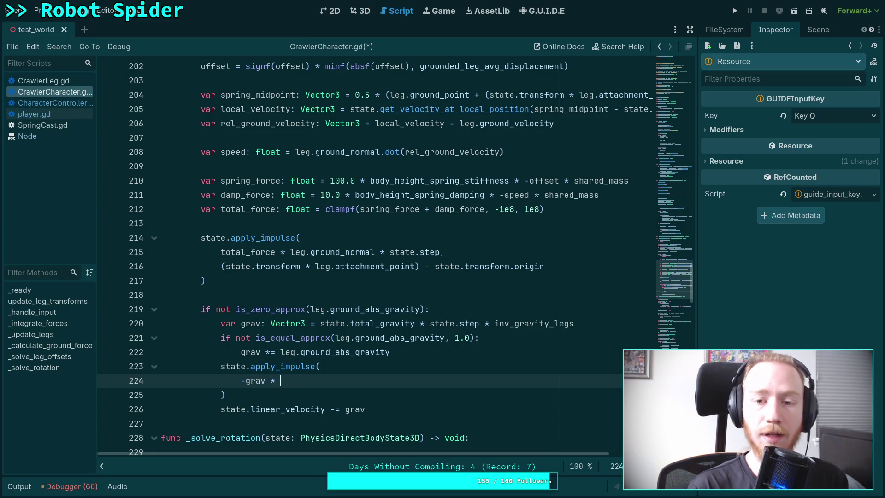
key(Return)
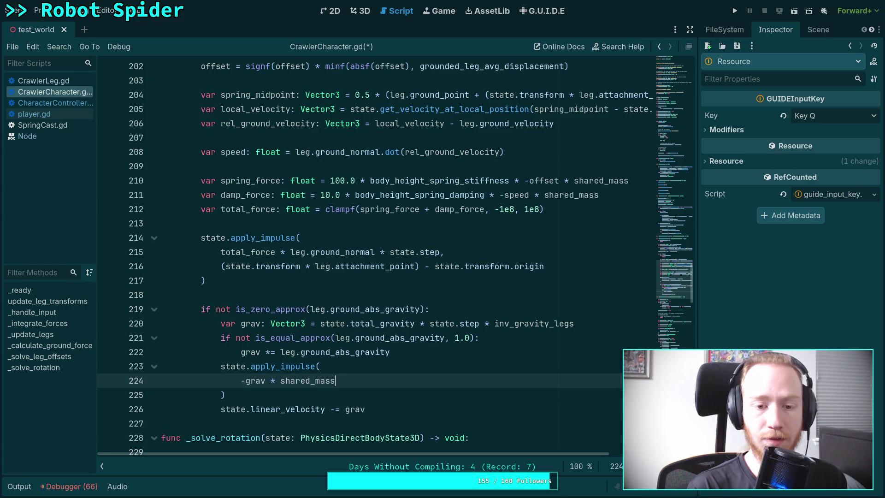
text(,)
key(Return)
drag(563, 266, 224, 266)
Copy the attachment-point offset expression into a new impulse_point variable line at line 213.
right_click(222, 267)
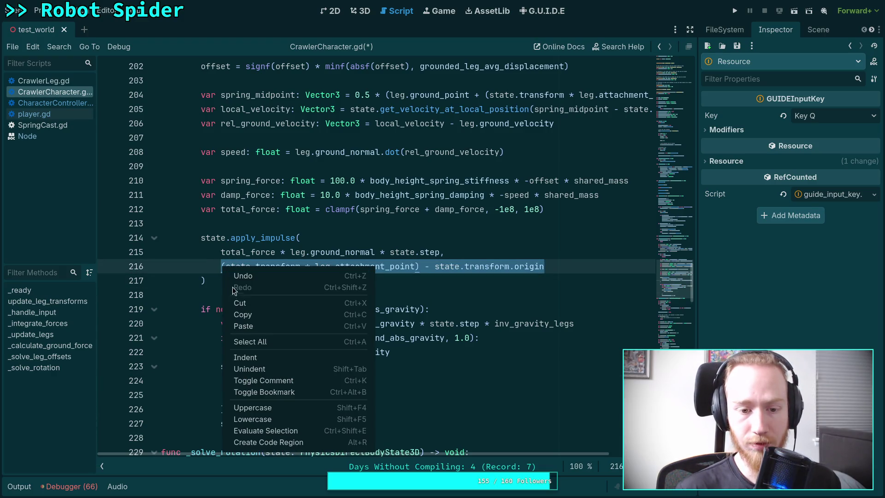
click(239, 311)
click(299, 225)
key(Return)
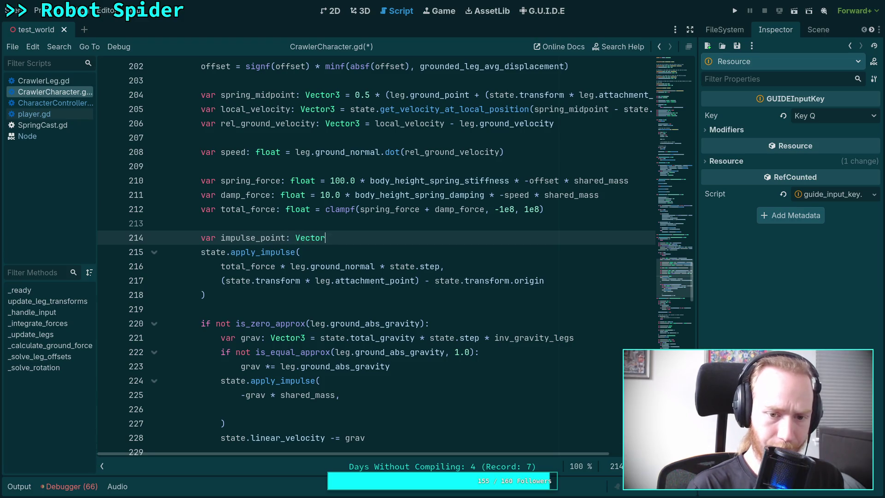
key(ctrl+v)
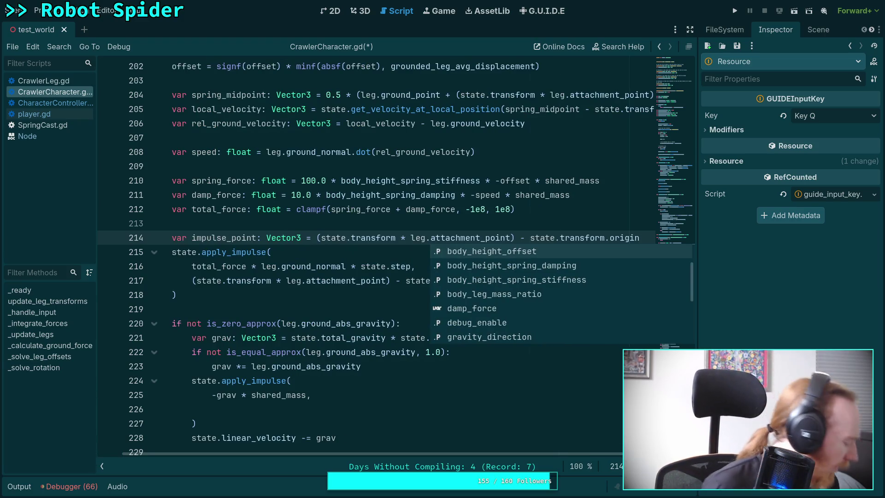
key(shift+Home)
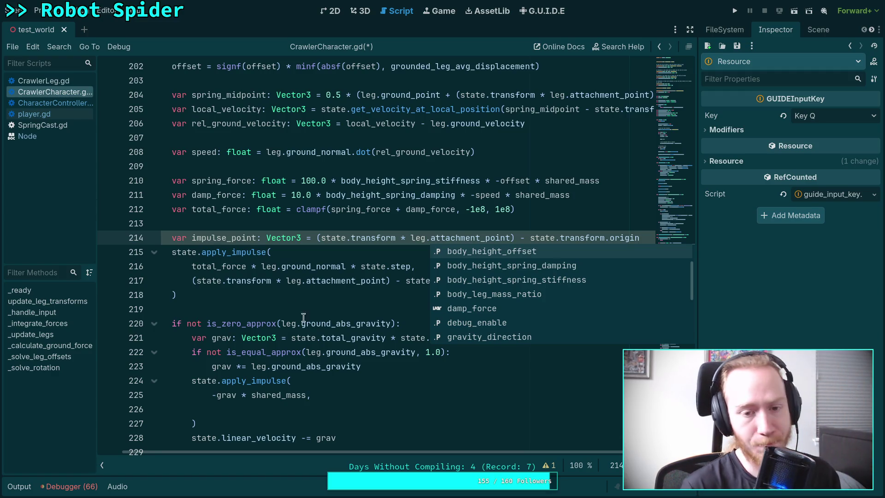
Replace the offset expression in the leg spring apply_impulse call with impulse_point.
mouse_move(190, 280)
mouse_down()
mouse_move(539, 279)
mouse_move(186, 277)
mouse_up()
key(BackSpace)
text(im)
key(Return)
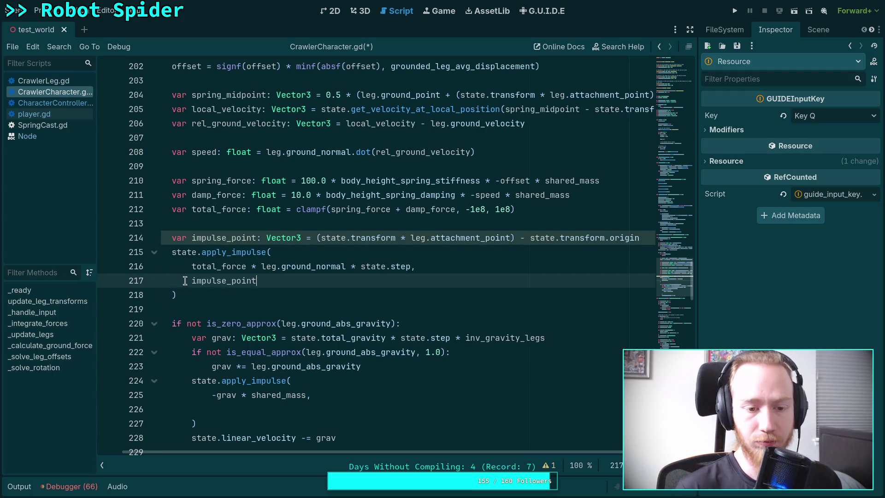
click(421, 266)
key(Delete)
key(Delete)
key(Delete)
drag(192, 266, 288, 253)
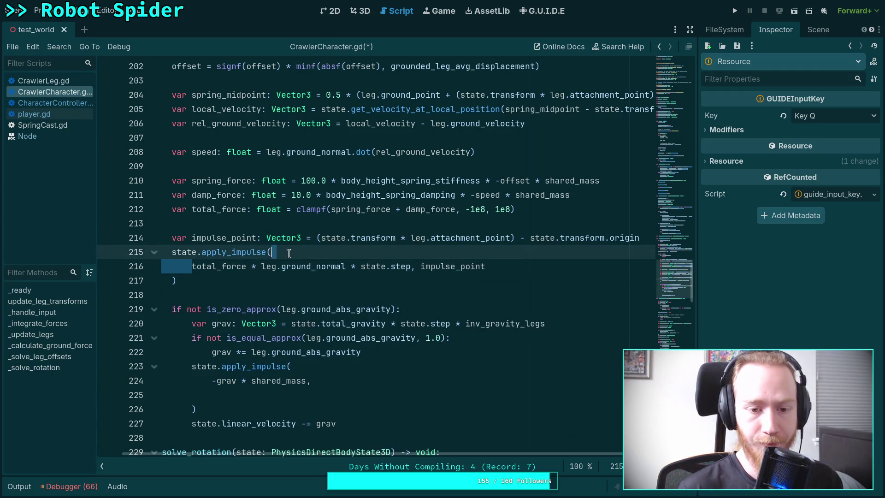
key(Return)
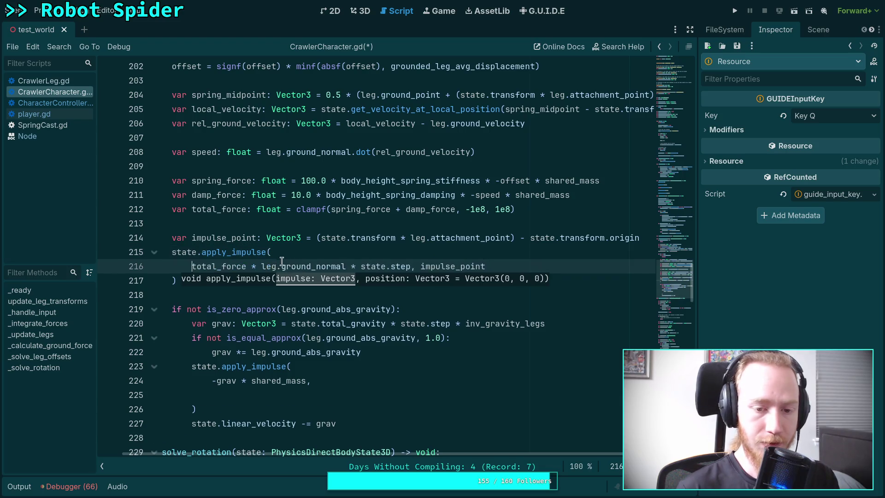
click(416, 266)
key(Return)
Pass impulse_point to the gravity impulse call and delete the linear_velocity -= grav line.
scroll(331, 320, down, 1)
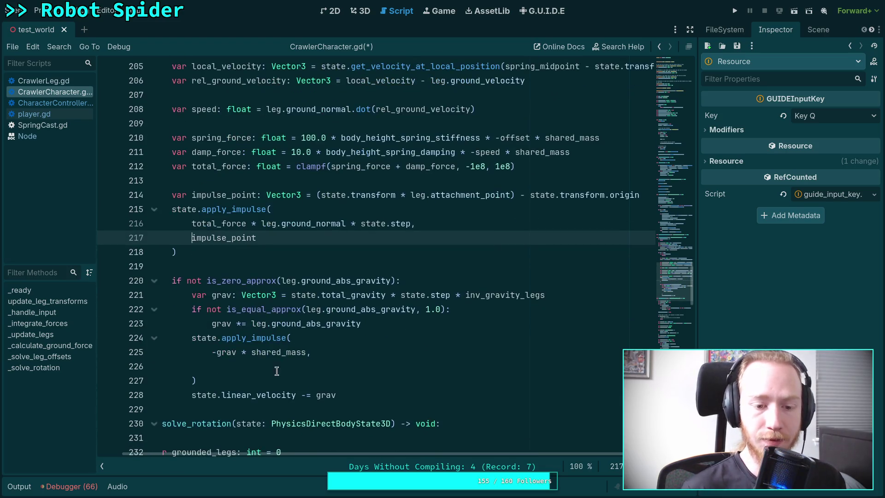
click(298, 370)
text(p)
key(Return)
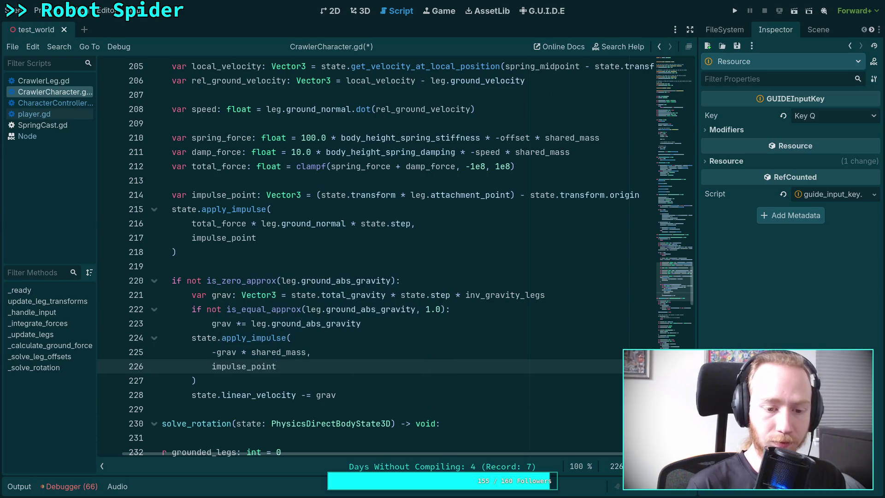
triple_click(338, 395)
key(BackSpace)
key(BackSpace)
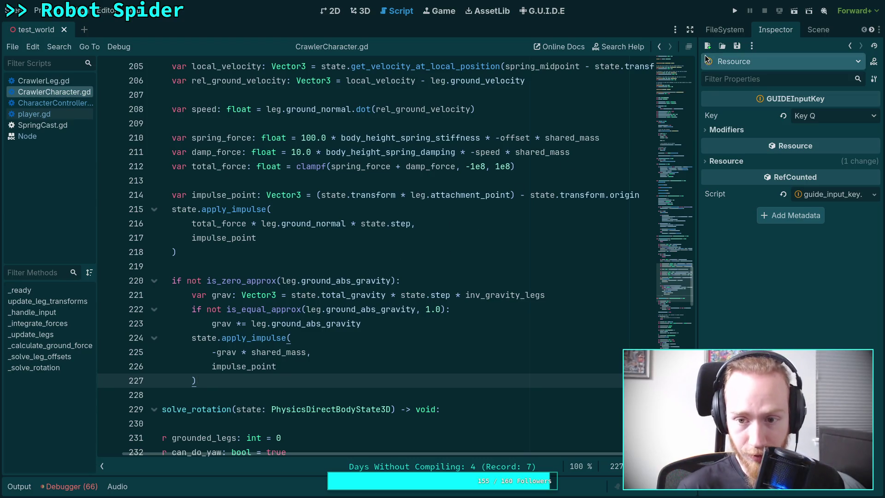
click(735, 13)
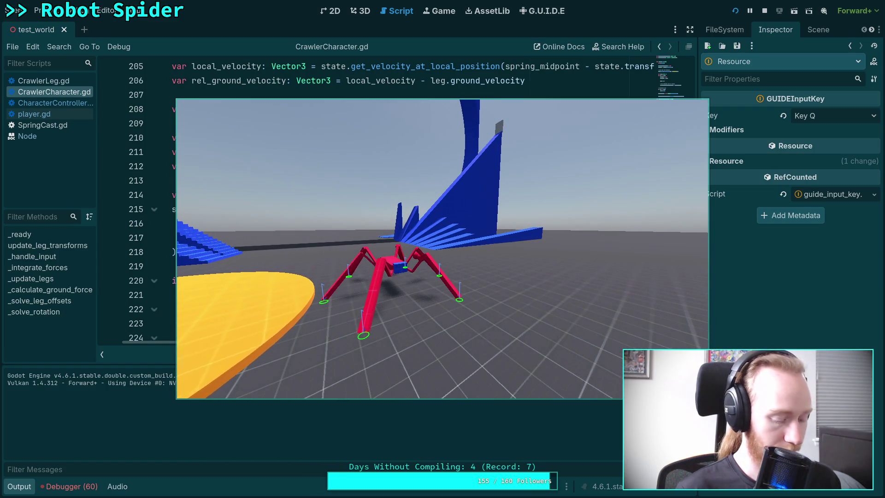
Switch the running spider test to fullscreen with F11.
key(F11)
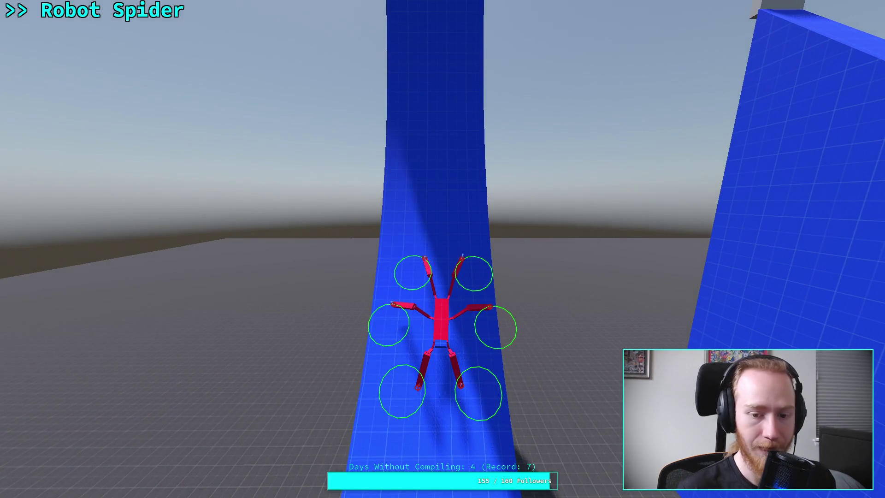
Stop the game and delete 'state.step * ' from the grav calculation on line 221.
key(F8)
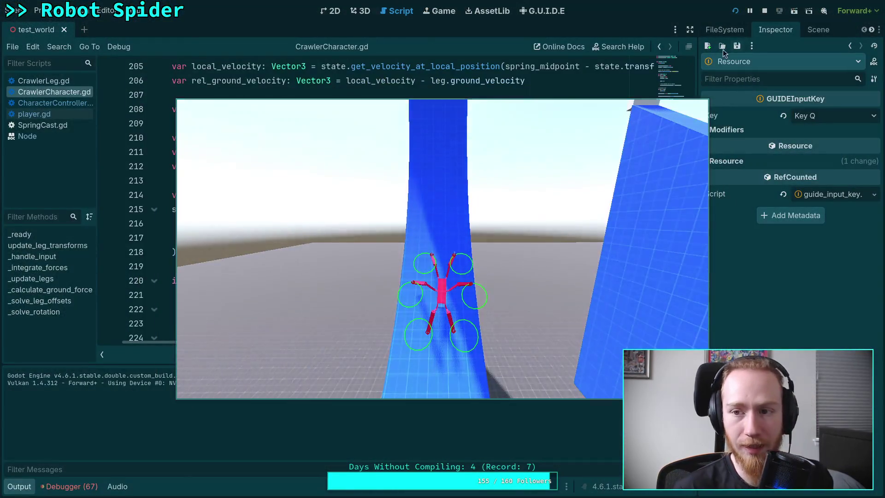
scroll(361, 220, down, 1)
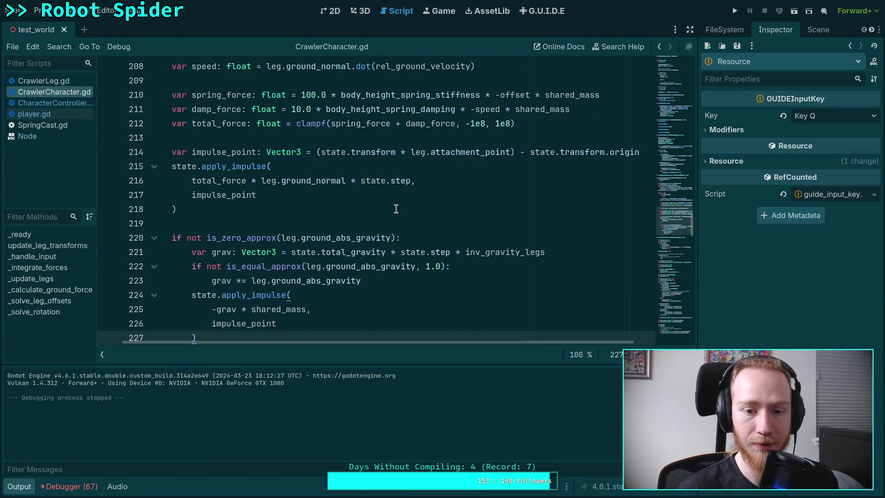
scroll(433, 220, down, 1)
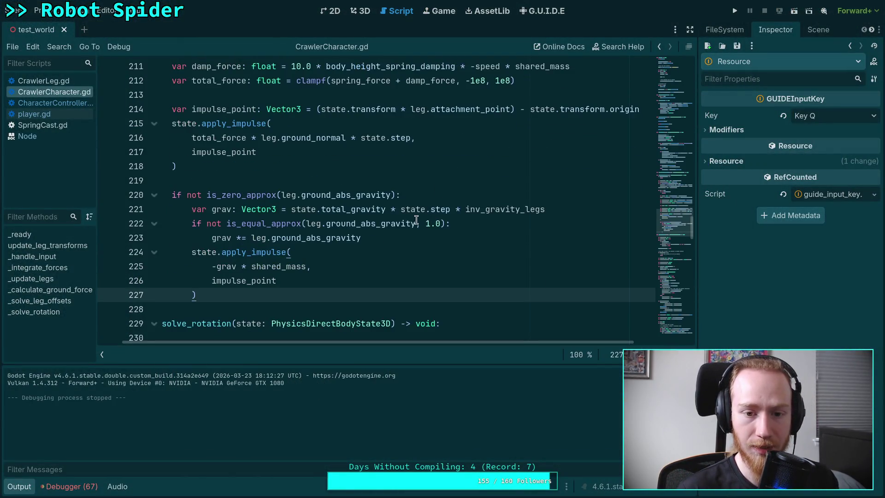
double_click(219, 209)
mouse_move(303, 271)
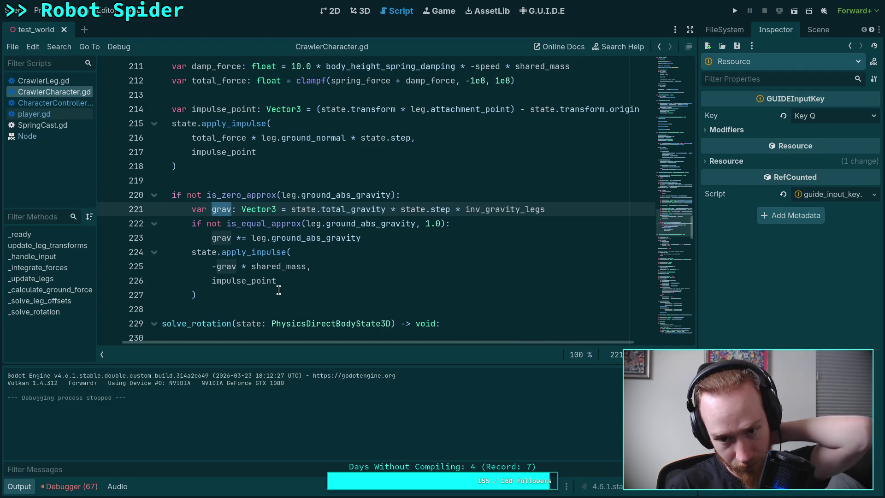
drag(402, 207, 461, 207)
key(BackSpace)
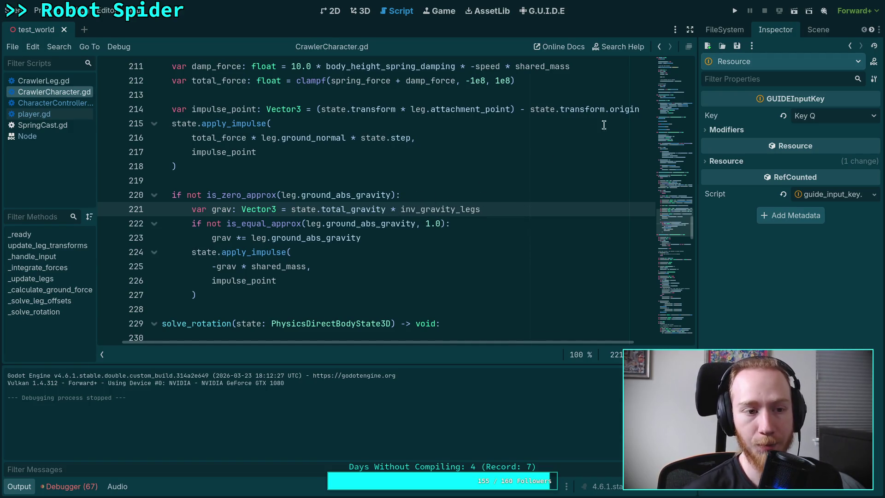
click(740, 10)
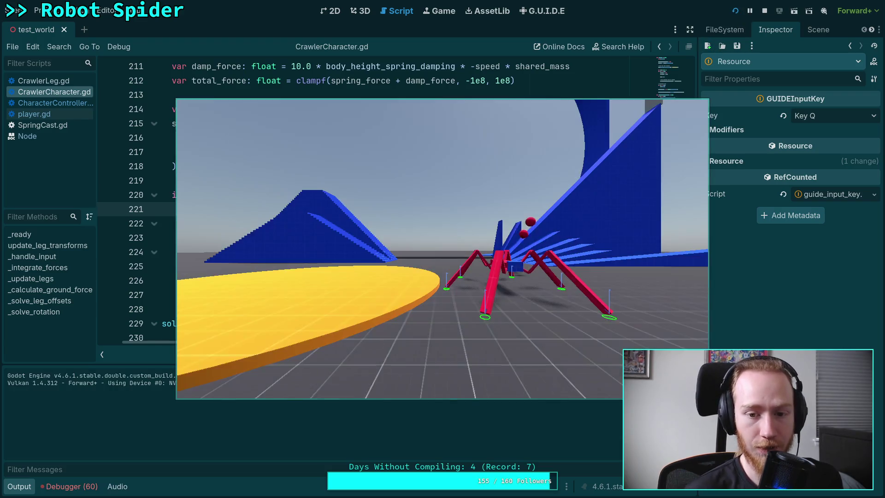
Walk the spider with W/A/S/D from the yellow pad up onto the blue ramp.
key(w)
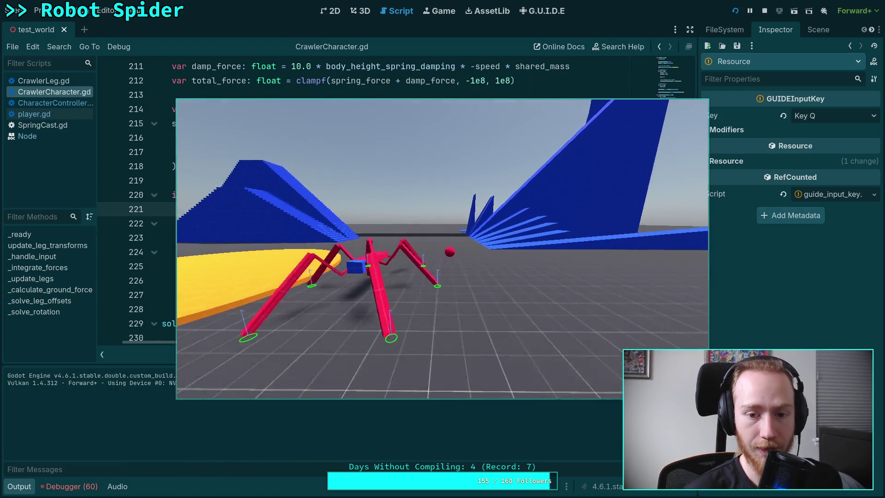
key(d)
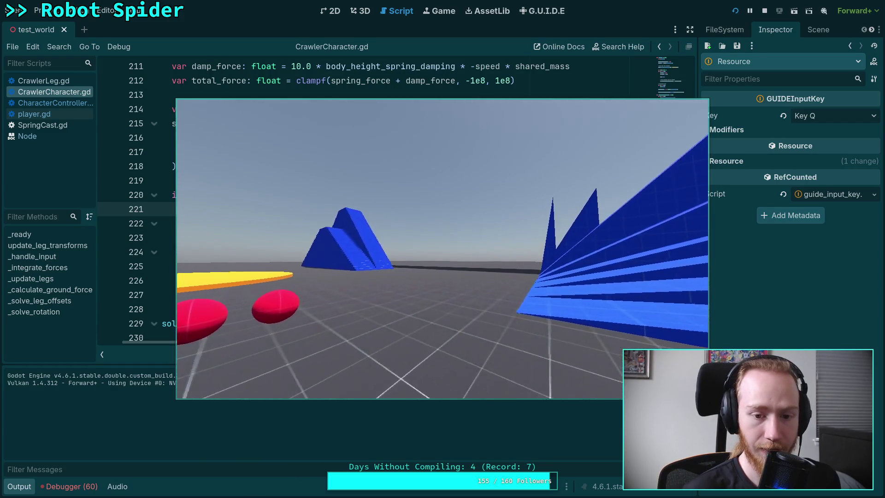
key(d)
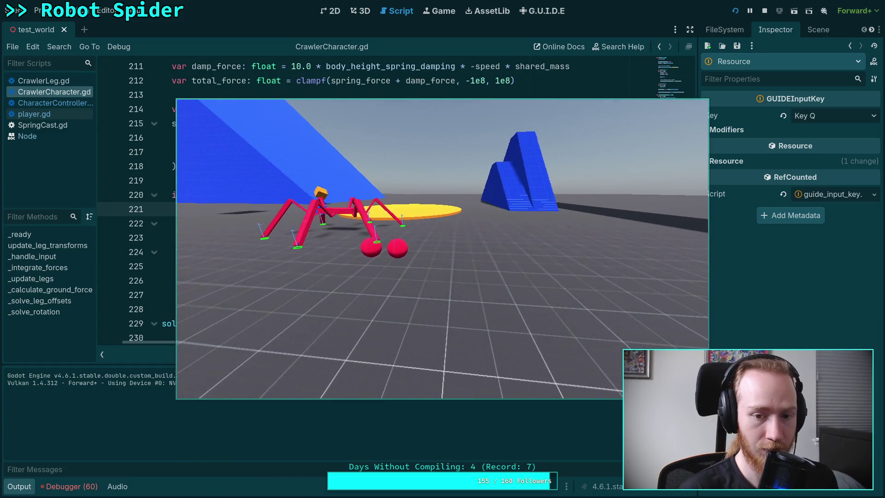
key(w)
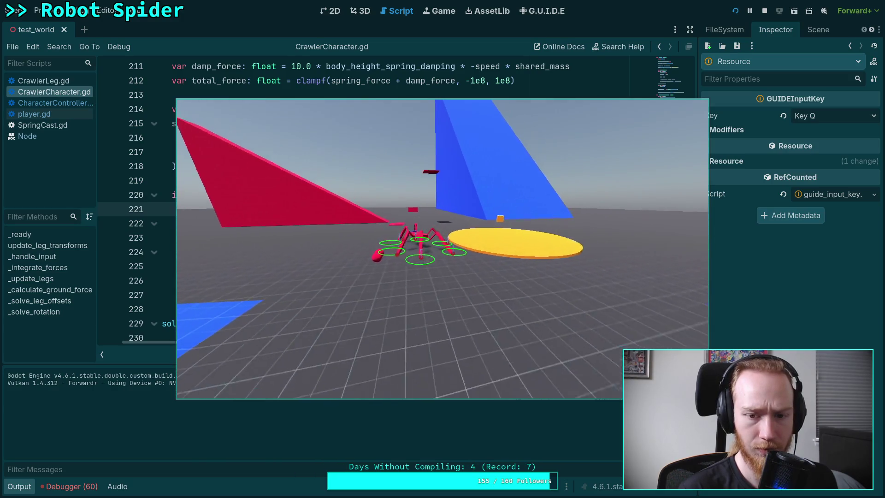
key(s)
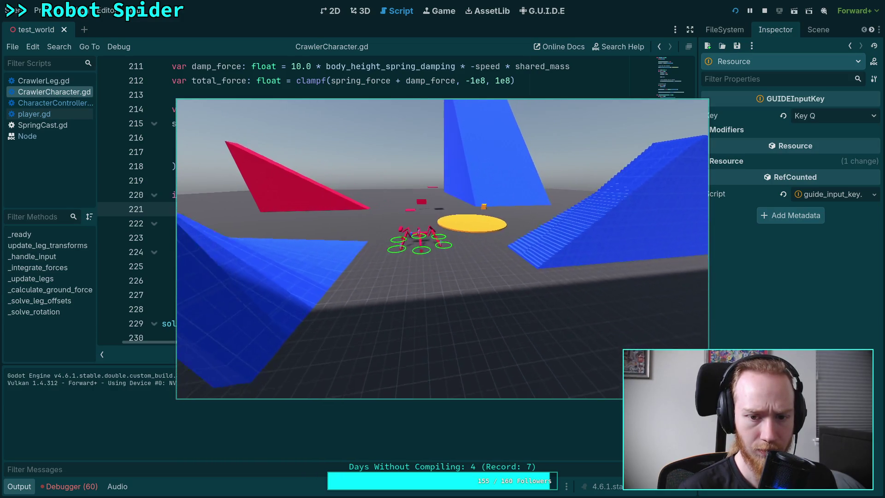
key(w)
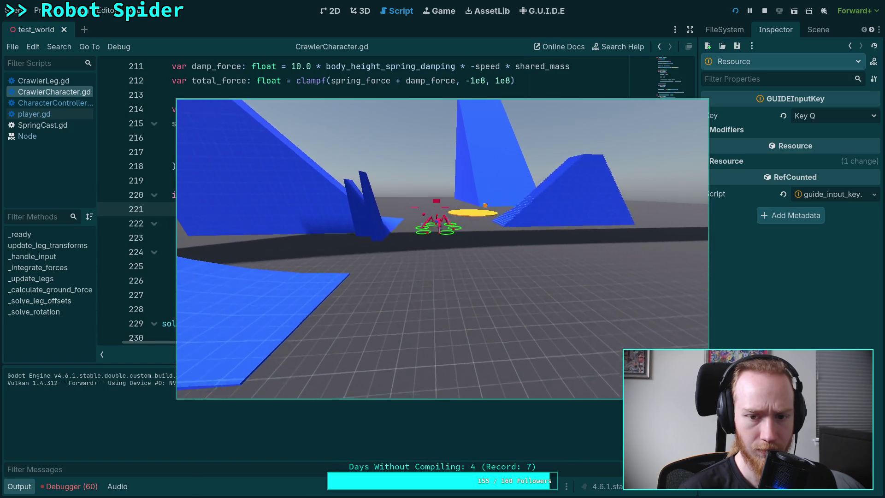
key(a)
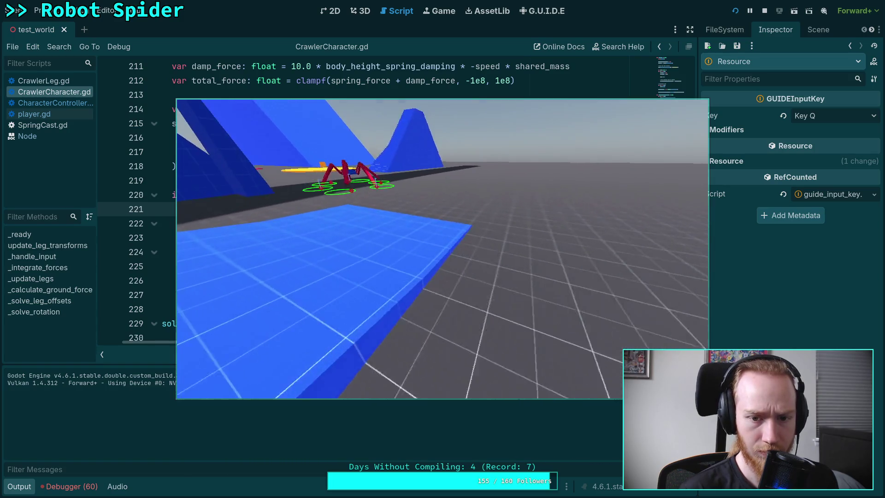
key(s)
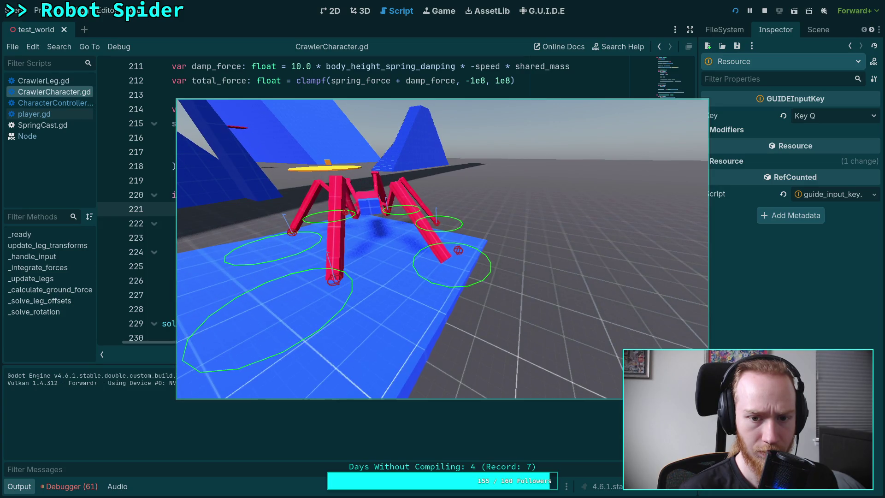
key(w)
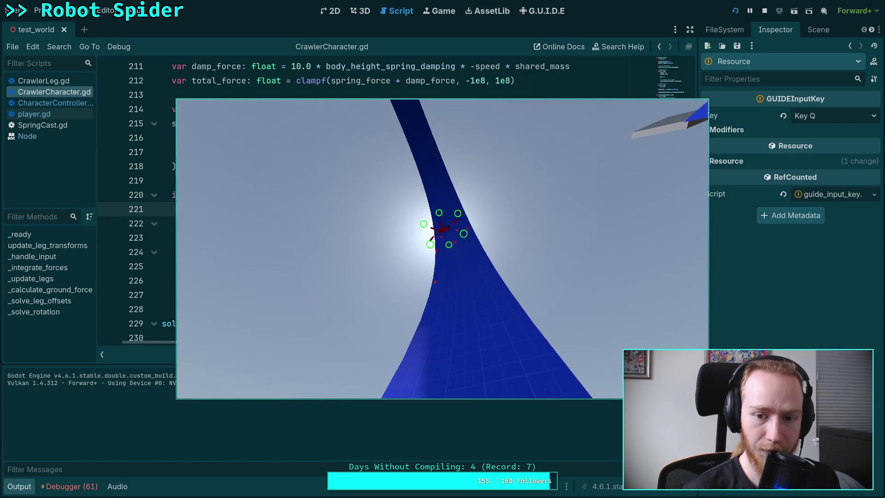
Stop the game, retype 'state.step *' before inv_gravity_legs on line 221, and save.
click(764, 11)
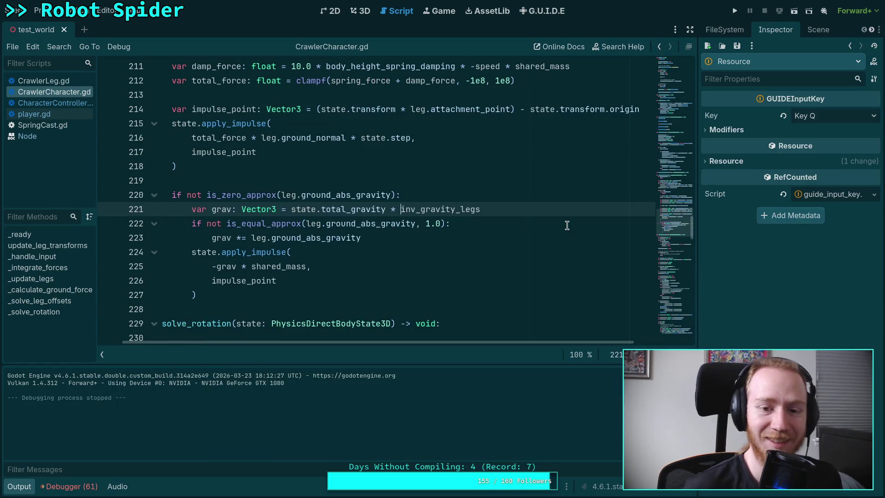
text(state.step )
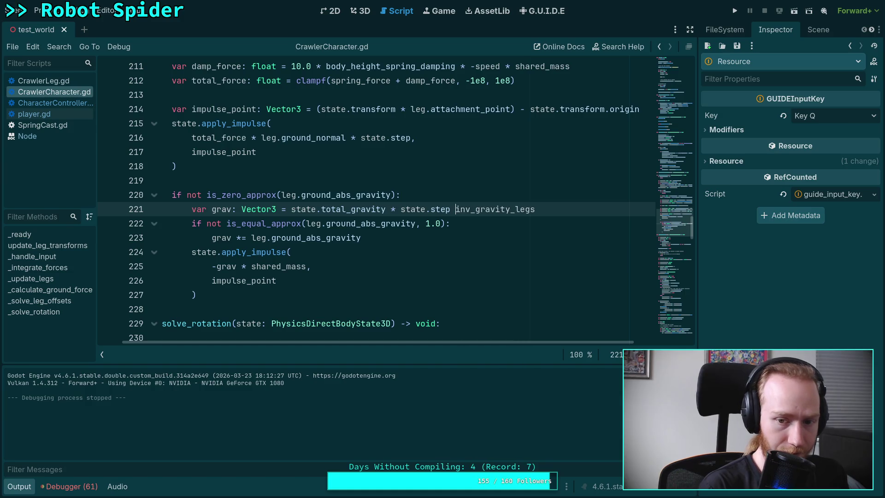
text(*)
key(ctrl+s)
click(514, 253)
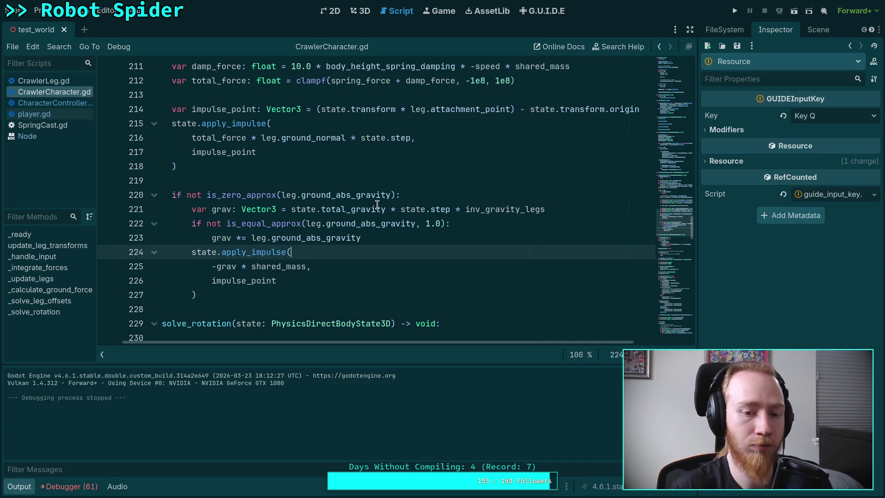
mouse_move(239, 148)
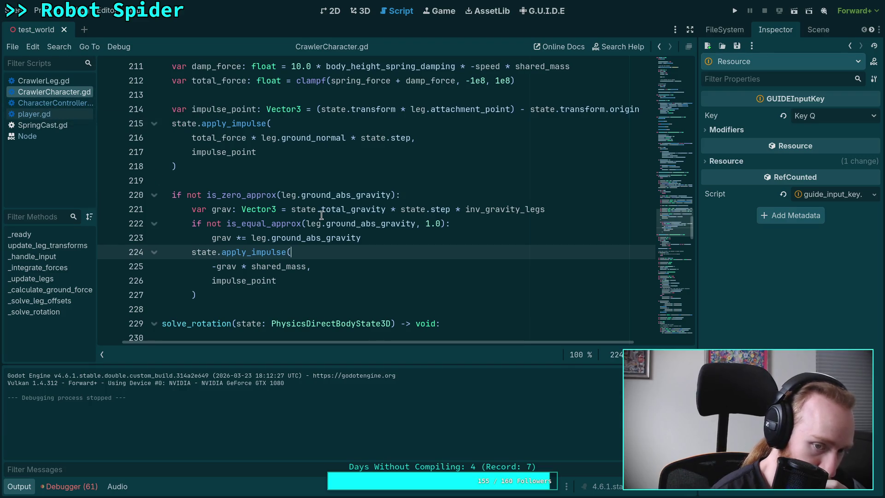
In CrawlerLeg.gd line 318, swap '1.0 - ' for an acos( ) wrapper and save.
mouse_move(323, 212)
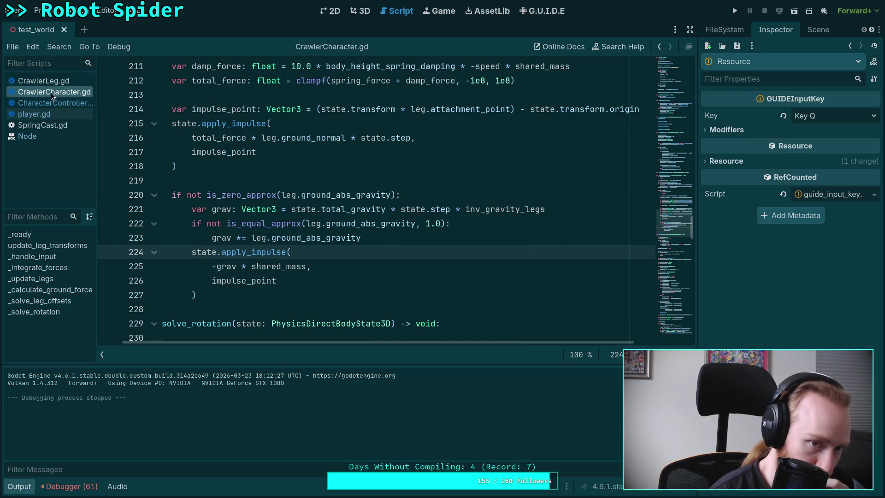
click(25, 81)
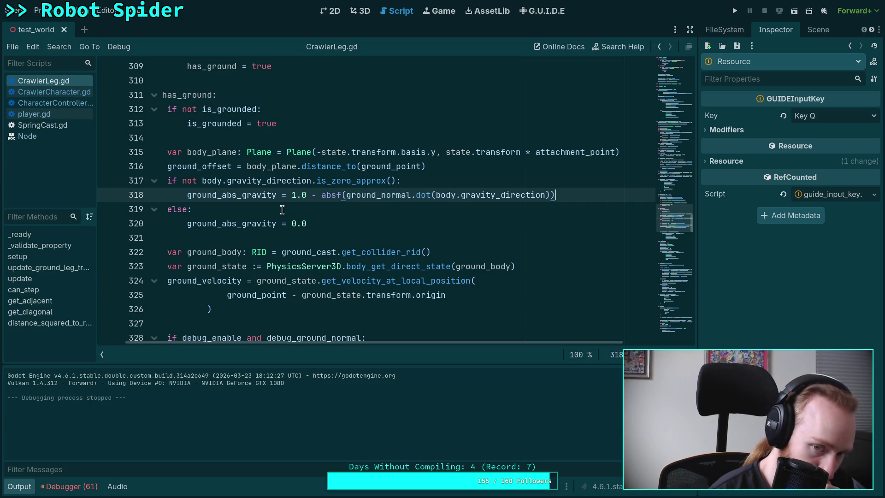
drag(297, 194, 319, 193)
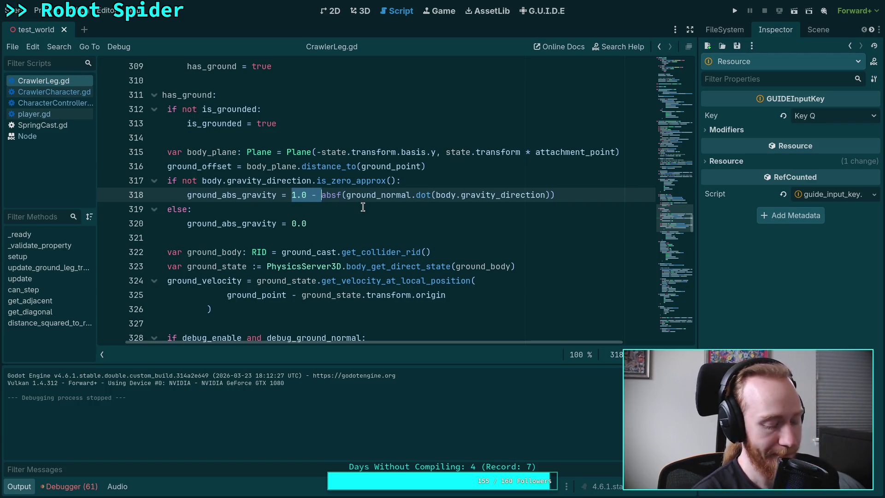
text(acos()
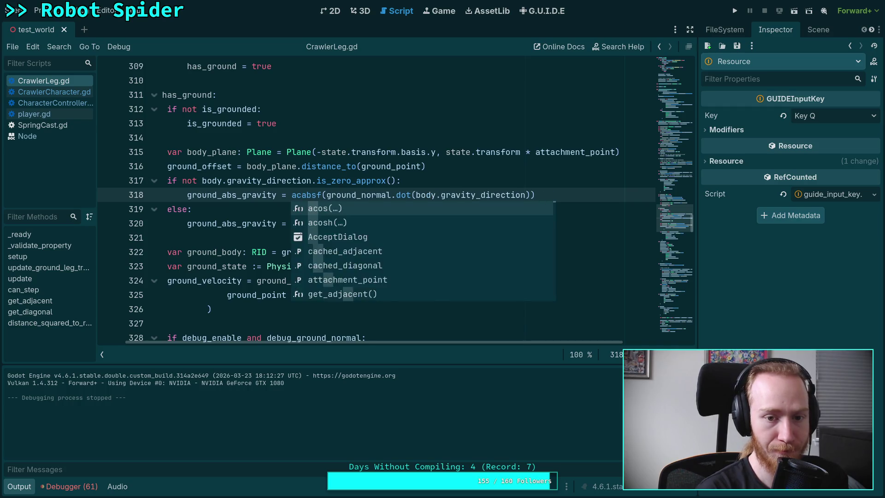
click(568, 197)
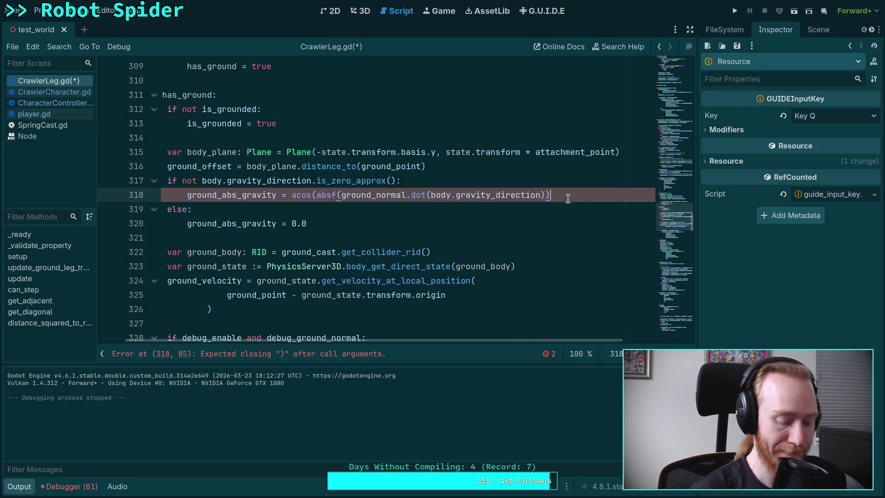
text() * (2.0 / PI)
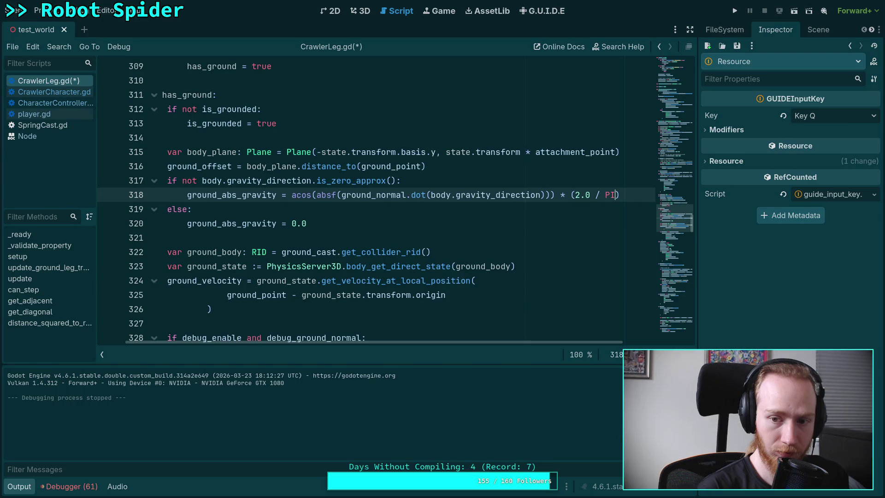
key(ctrl+s)
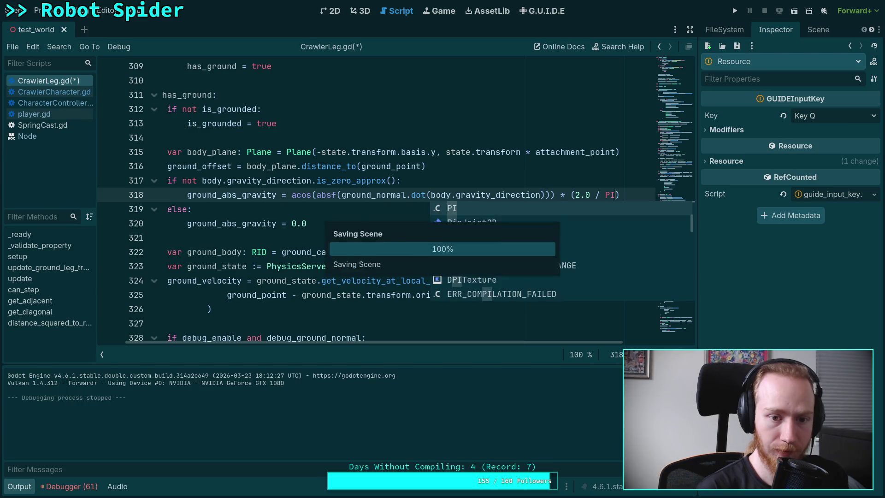
click(734, 10)
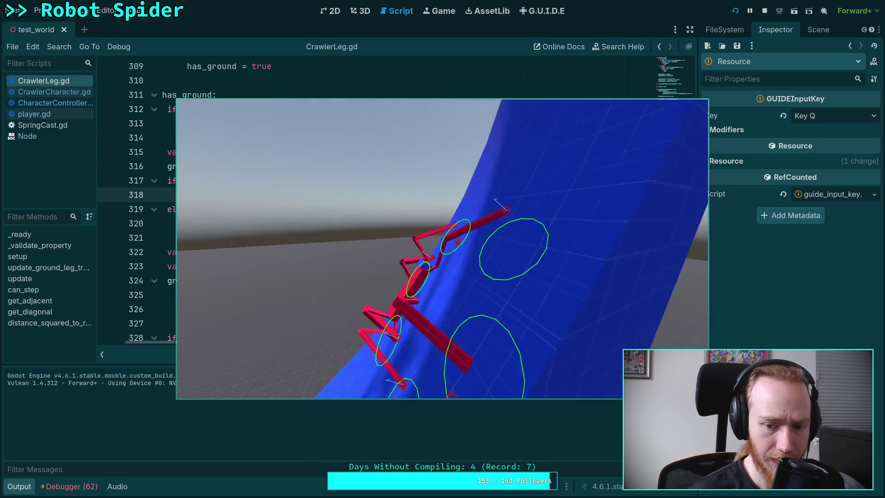
key(F8)
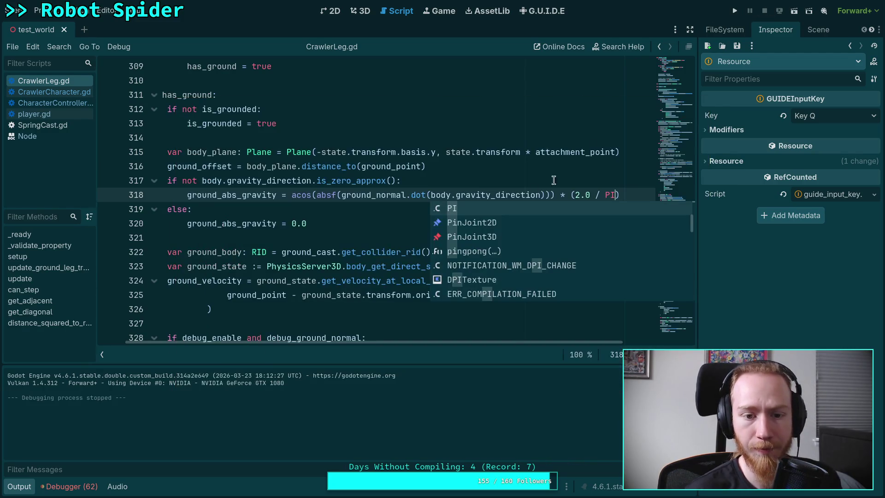
scroll(554, 180, down, 4)
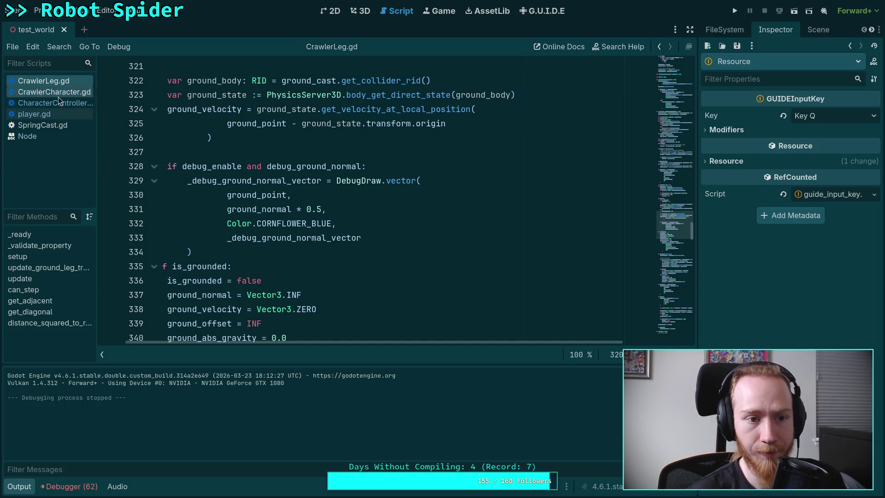
click(62, 92)
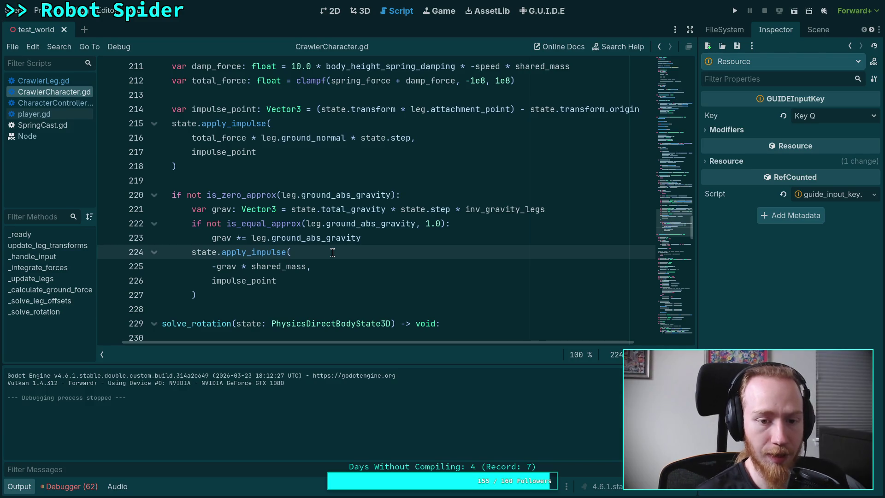
scroll(332, 252, down, 2)
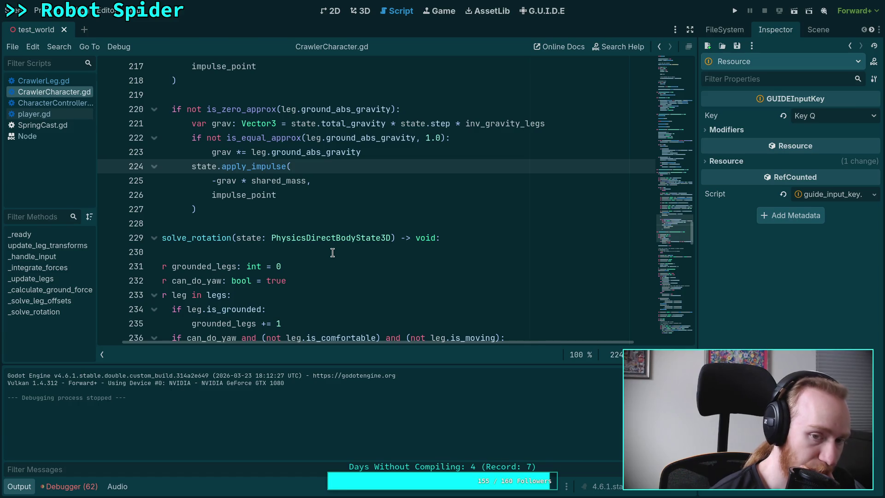
scroll(283, 198, up, 1)
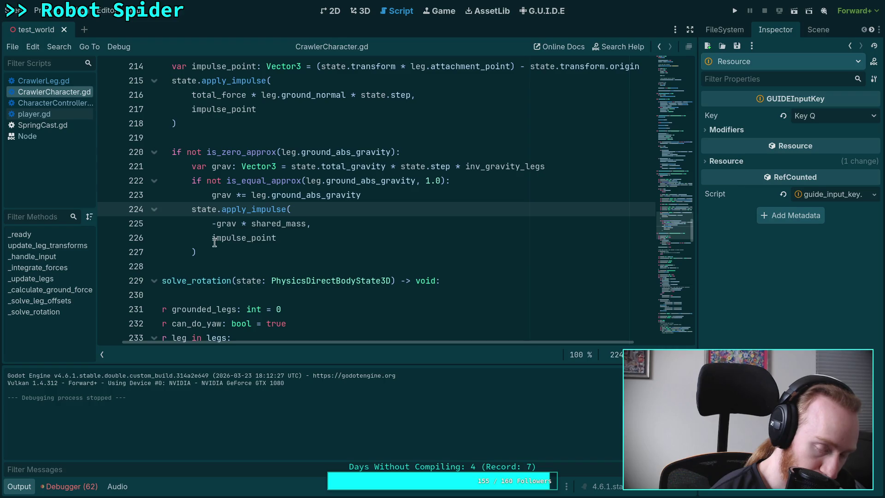
click(217, 222)
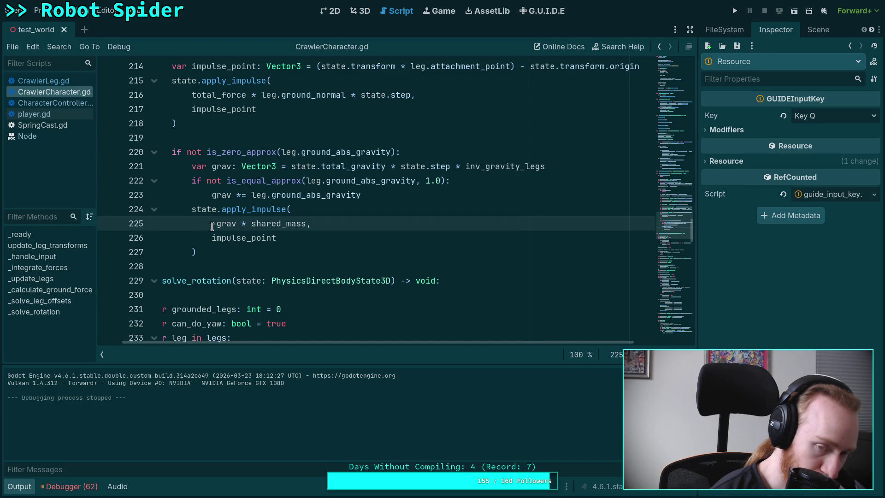
mouse_move(233, 225)
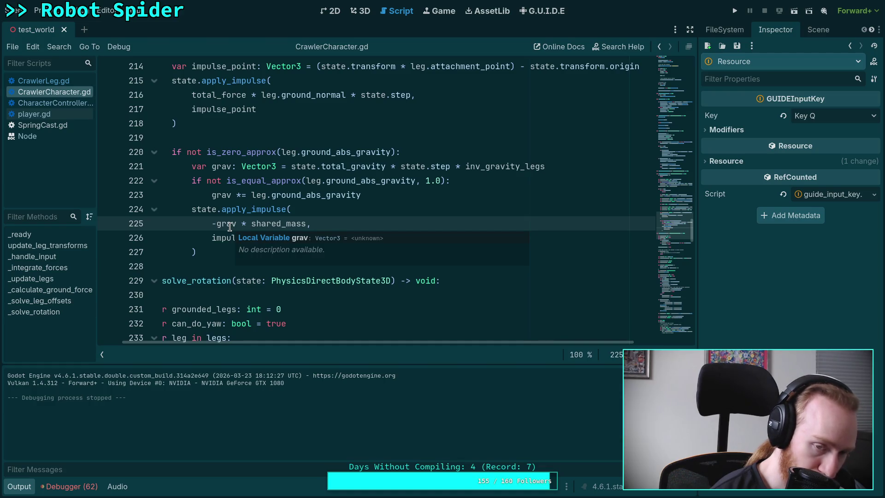
scroll(200, 224, up, 1)
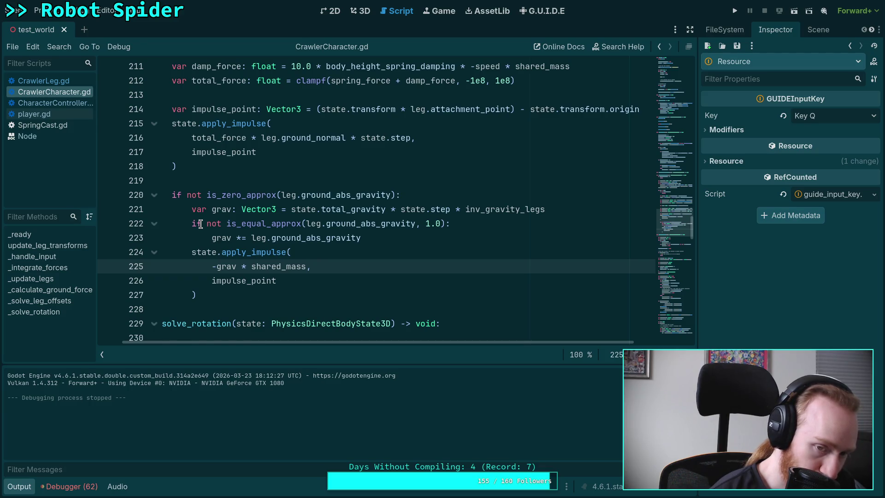
mouse_move(230, 235)
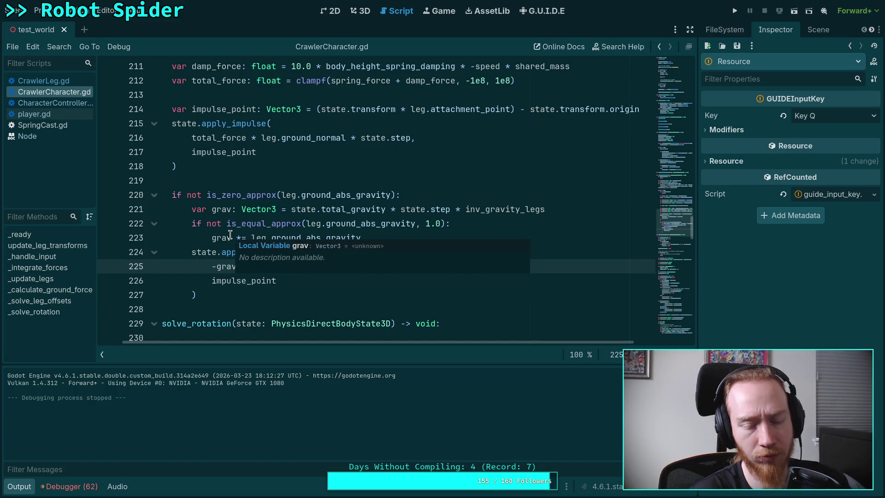
click(411, 198)
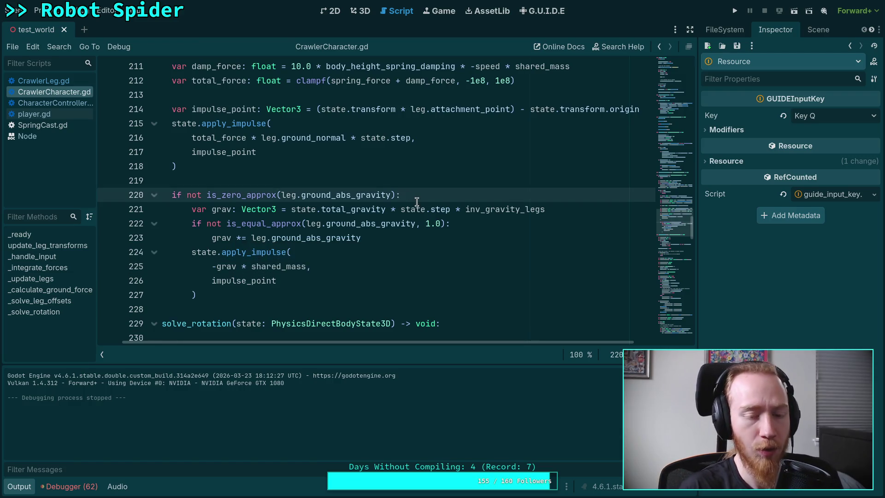
mouse_move(416, 201)
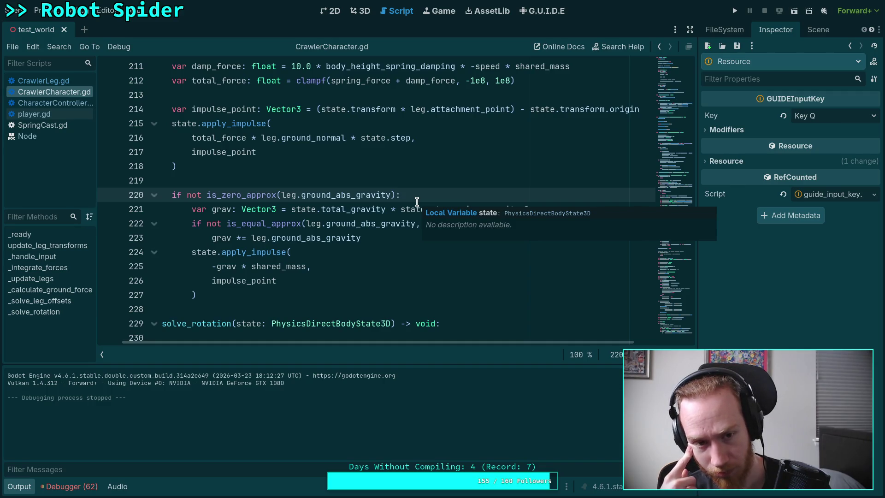
scroll(316, 285, up, 1)
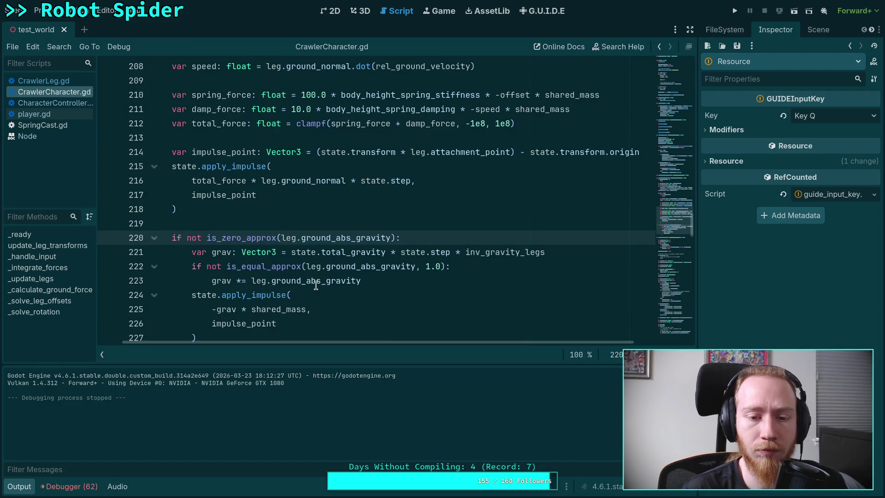
Collapse the Output panel and highlight the shared_mass and inv_gravity_legs occurrences in CrawlerCharacter.gd.
click(20, 486)
scroll(310, 366, up, 1)
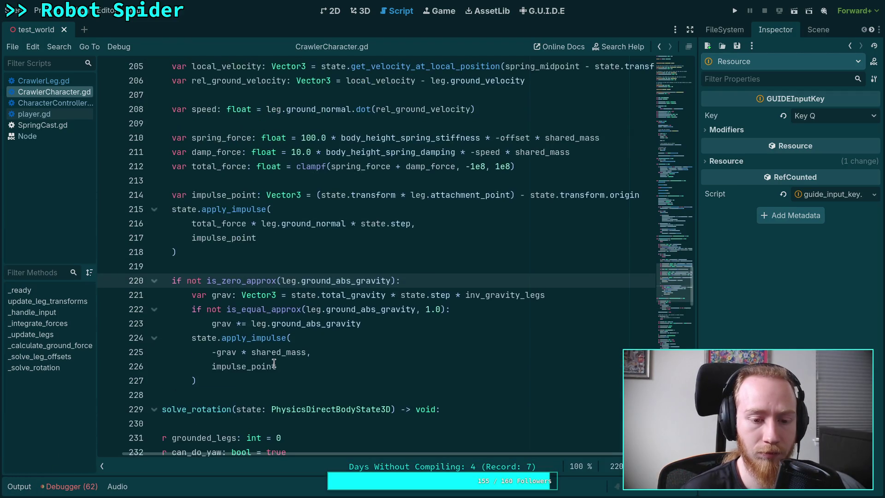
scroll(309, 366, up, 1)
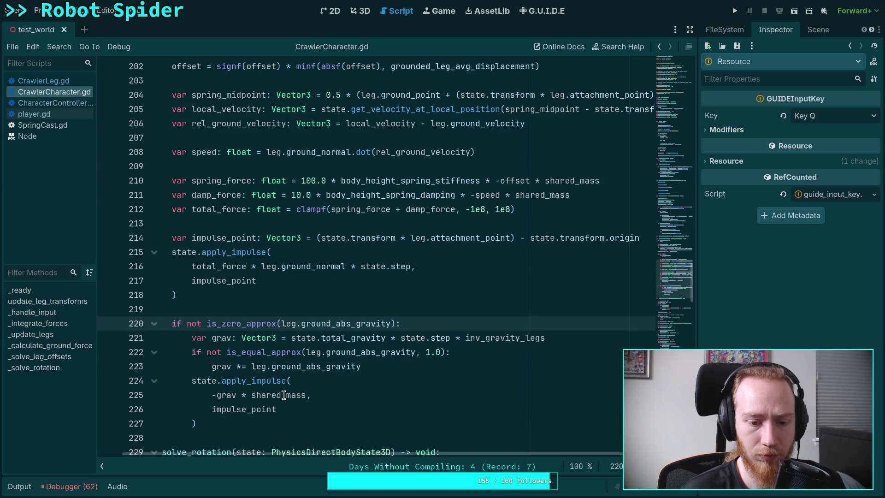
double_click(304, 391)
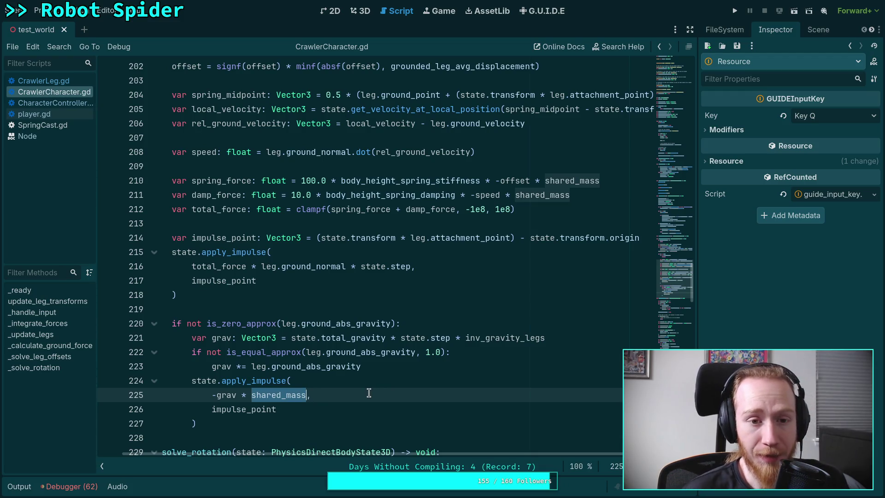
scroll(370, 391, up, 4)
scroll(366, 455, left, 2)
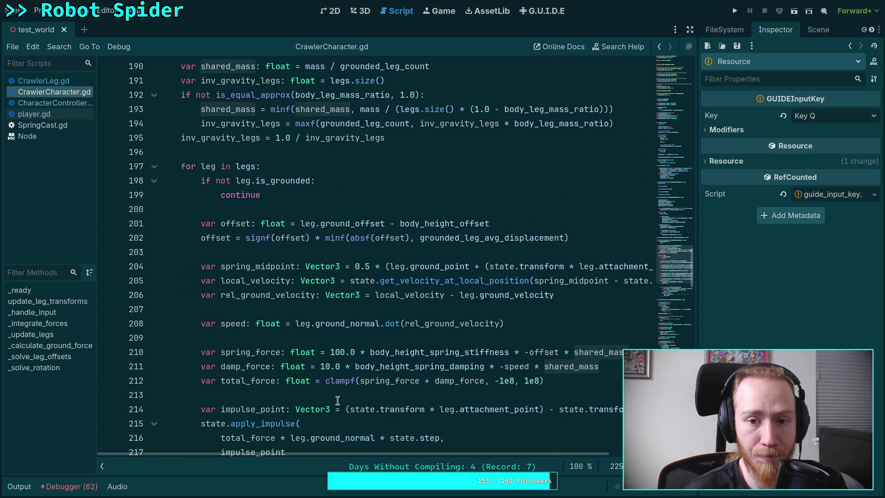
scroll(396, 350, down, 1)
scroll(274, 262, up, 2)
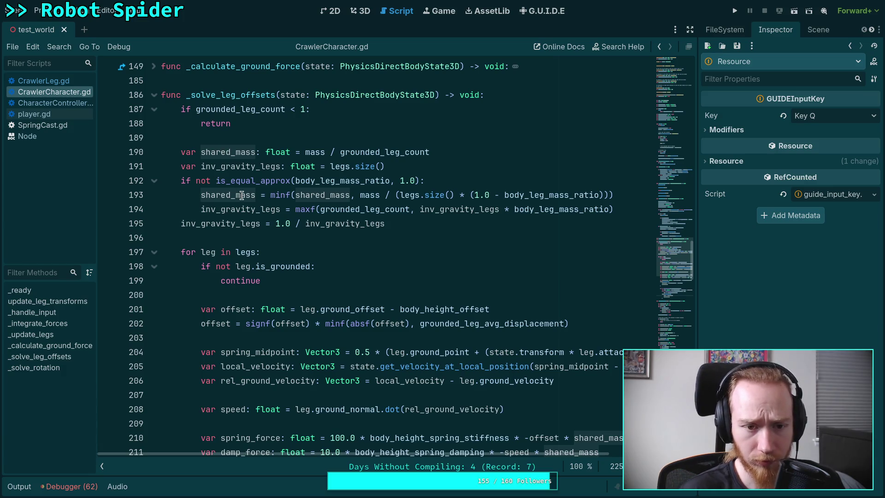
scroll(241, 195, down, 2)
scroll(245, 198, up, 1)
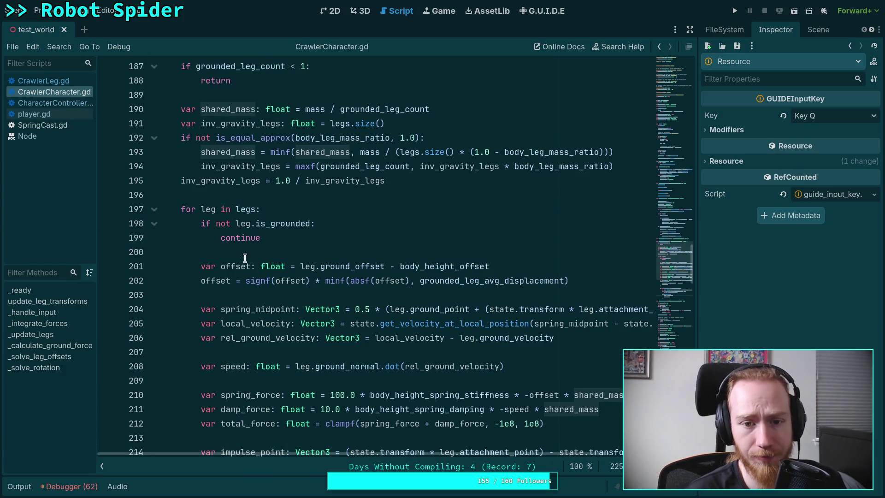
scroll(244, 258, down, 5)
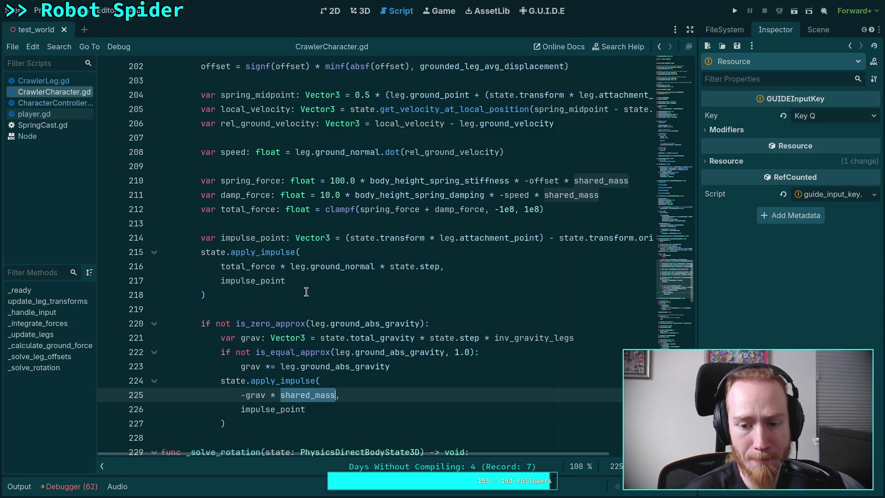
double_click(525, 338)
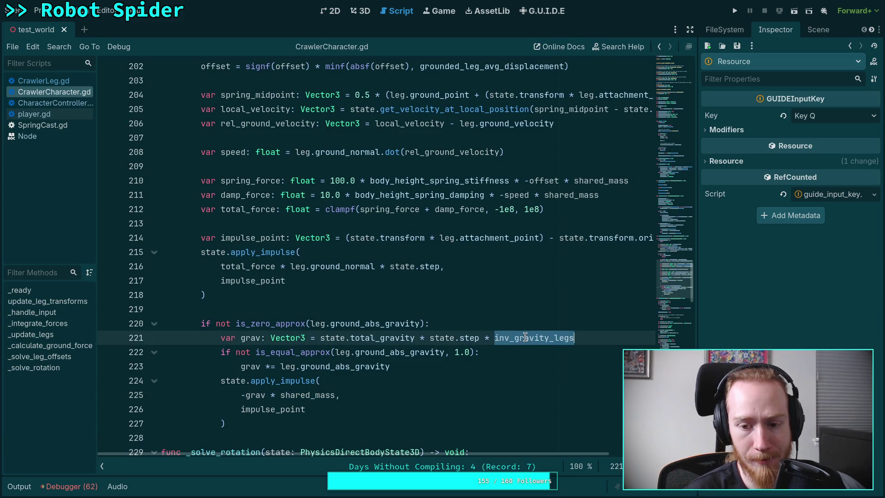
Change the gravity impulse on line 225 from -grav * shared_mass to -grav * mass.
drag(316, 395, 280, 398)
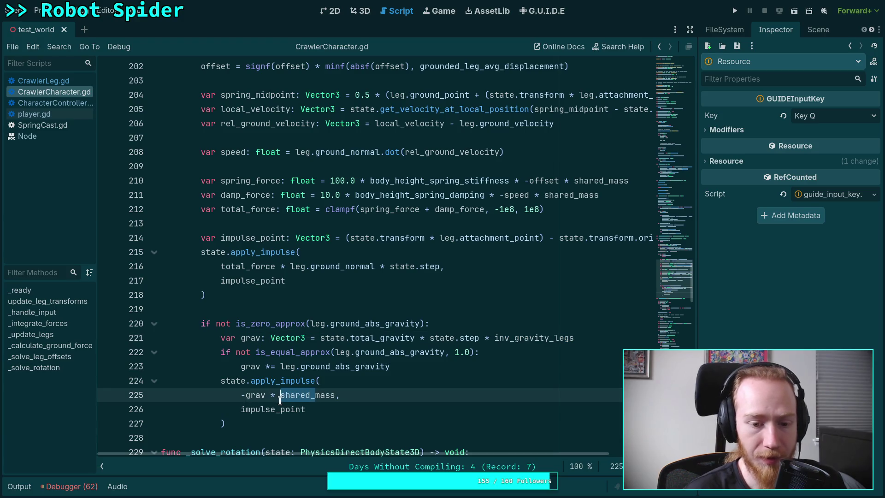
key(BackSpace)
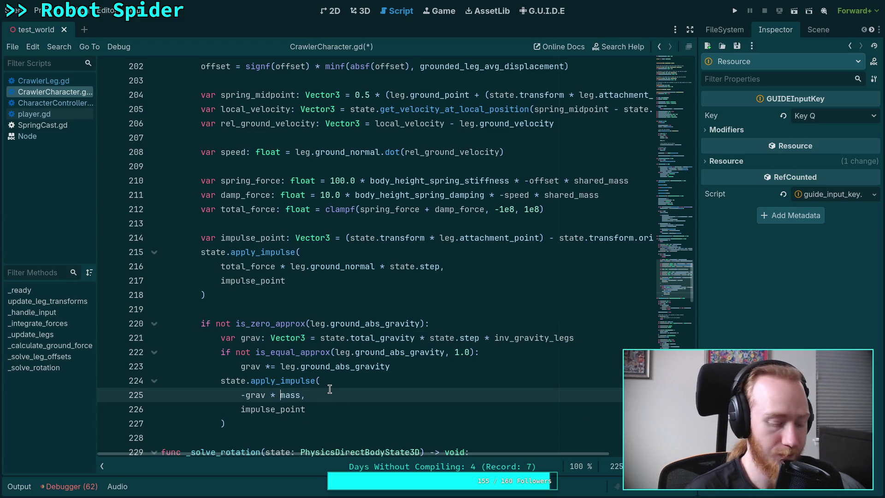
text(state.)
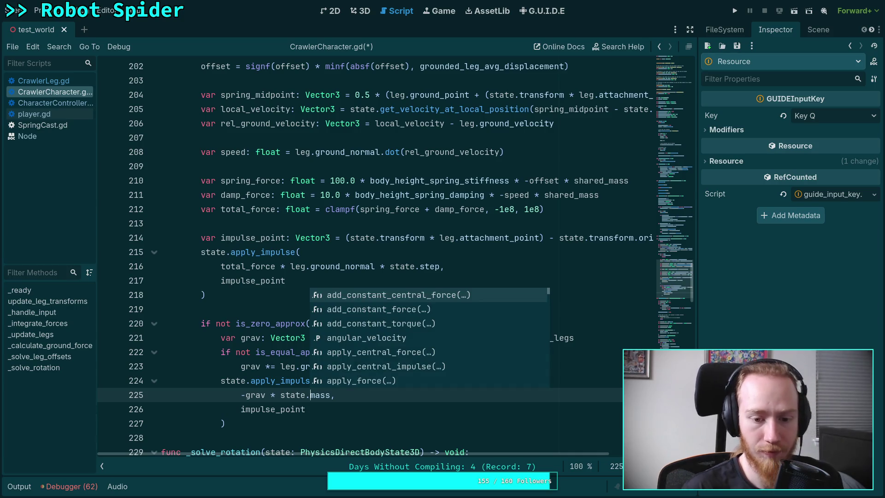
key(Delete)
key(Delete)
key(Delete)
text(mass)
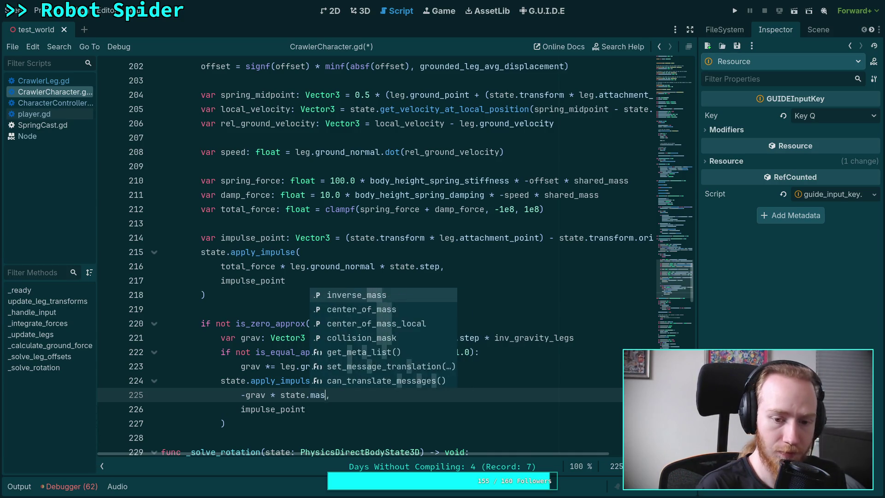
key(BackSpace)
key(BackSpace)
key(BackSpace)
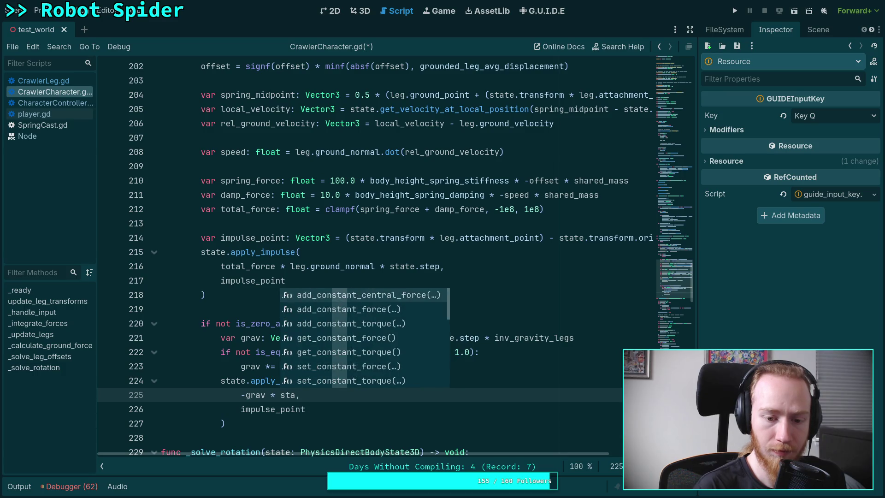
text(mass)
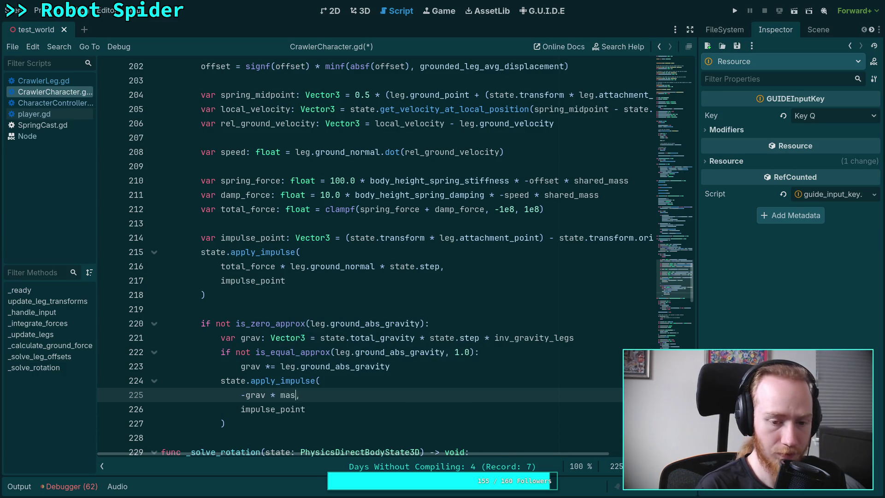
click(269, 309)
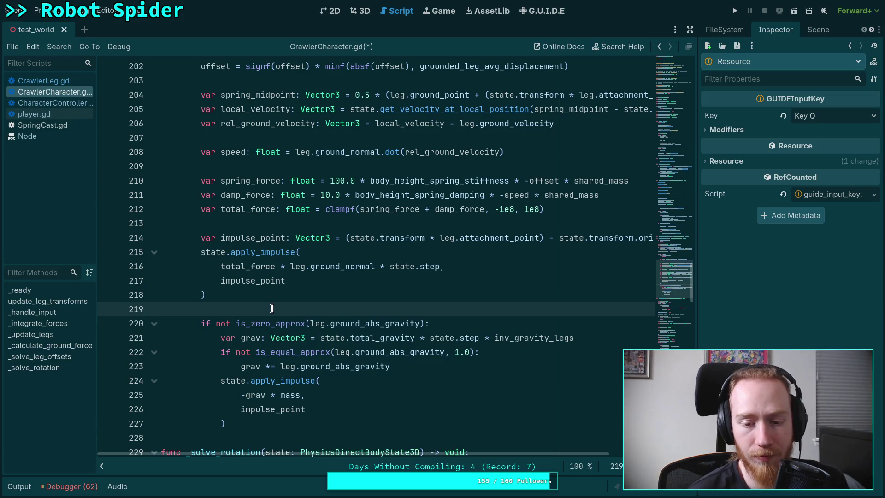
Check where inv_gravity_legs is used, then save and run the project with F5.
double_click(525, 337)
scroll(425, 299, up, 5)
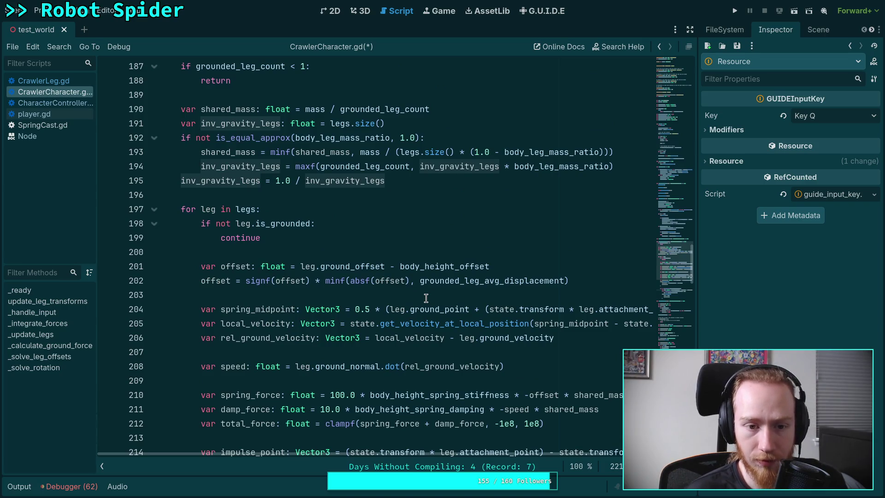
scroll(425, 298, down, 6)
key(F5)
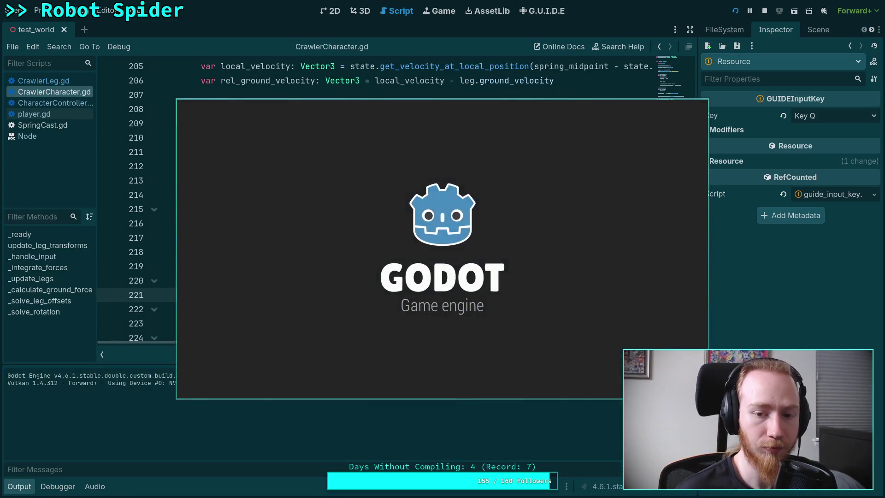
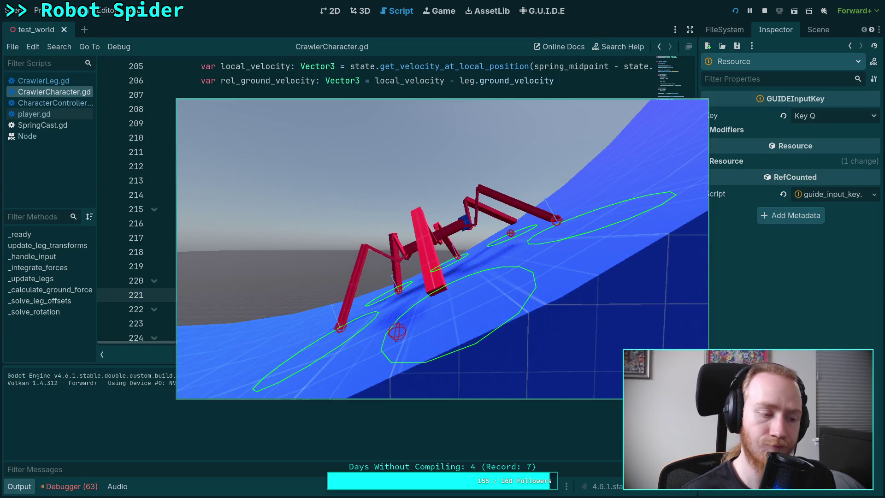
Stop the running spider game, collapse the Output panel, and put the caret at the end of line 226.
click(765, 11)
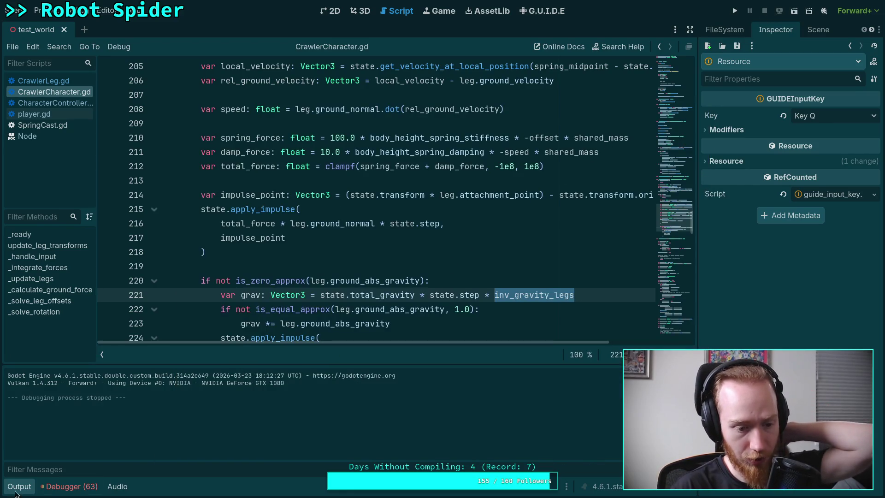
click(19, 486)
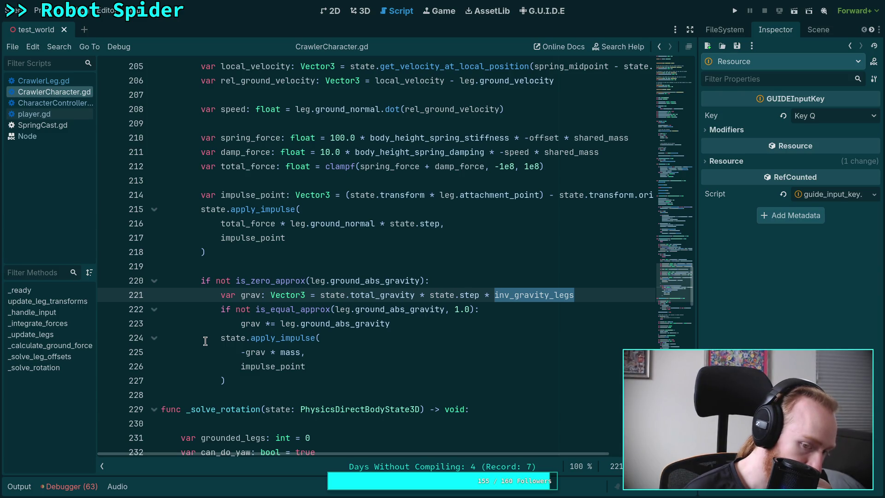
scroll(206, 341, up, 20)
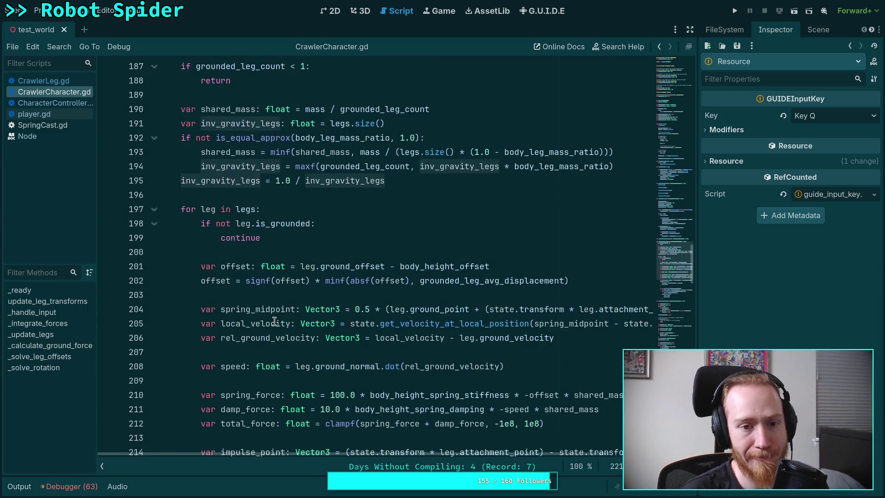
scroll(298, 334, down, 20)
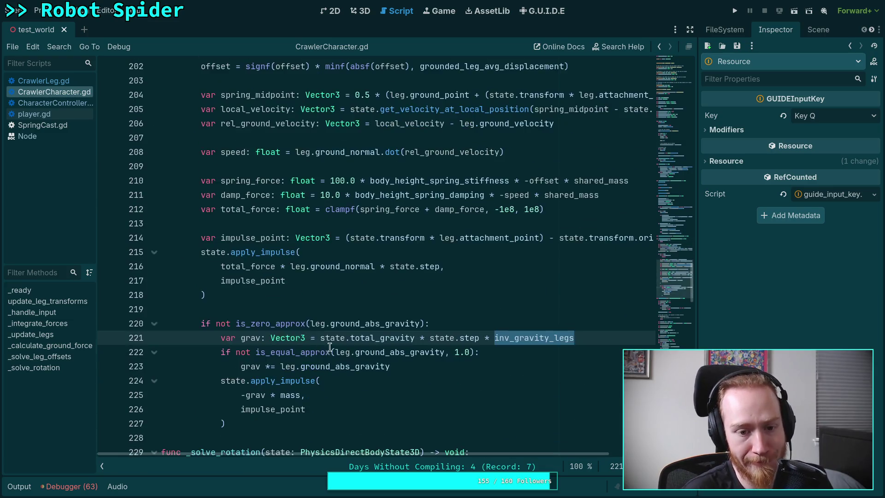
click(355, 370)
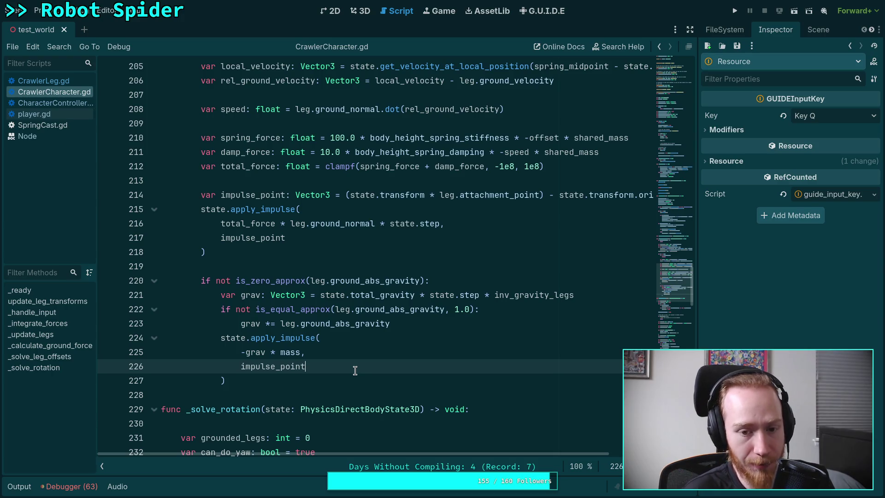
Cut the per-leg gravity impulse block (lines 220–227) and paste it at the top of the leg loop.
mouse_move(253, 381)
mouse_down()
mouse_move(200, 318)
mouse_move(201, 280)
mouse_up()
key(ctrl+c)
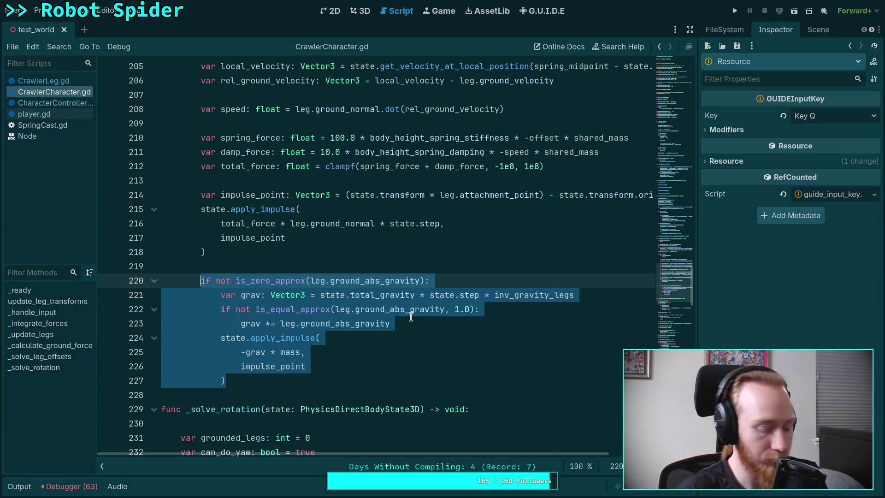
key(BackSpace)
key(BackSpace)
key(BackSpace)
key(BackSpace)
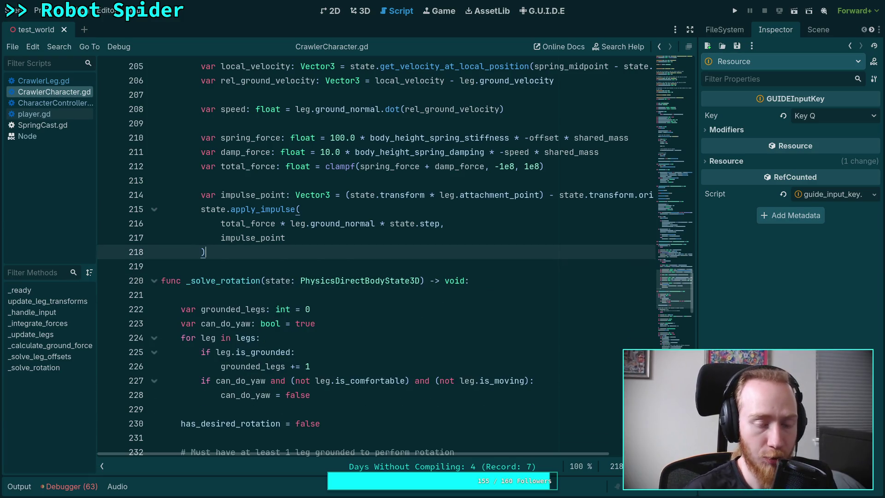
scroll(337, 275, up, 2)
scroll(331, 254, up, 2)
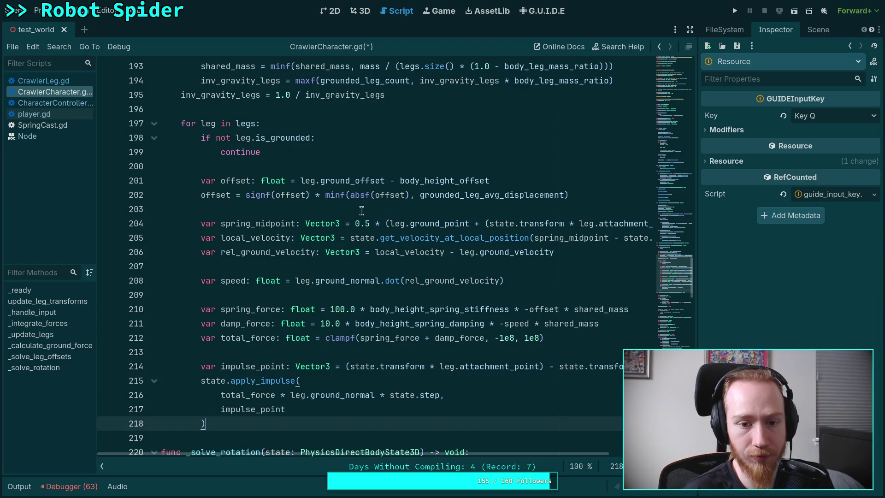
click(368, 209)
click(364, 166)
key(Return)
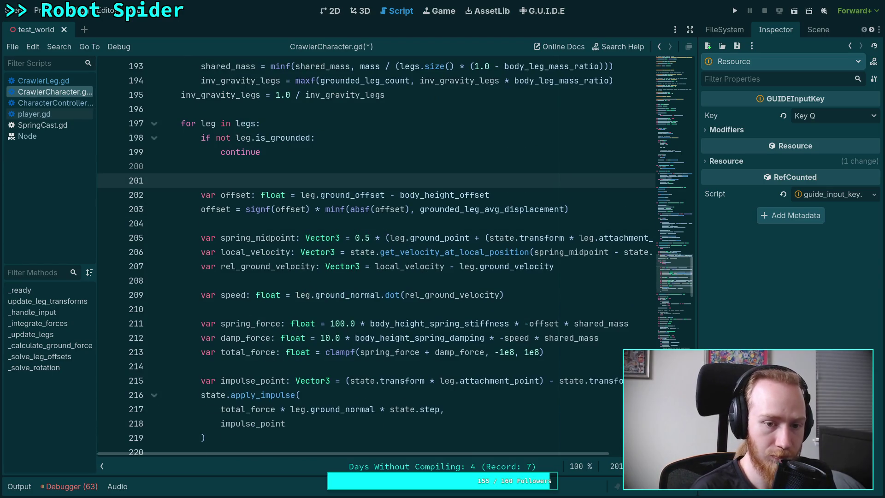
key(Return)
key(Up)
key(ctrl+v)
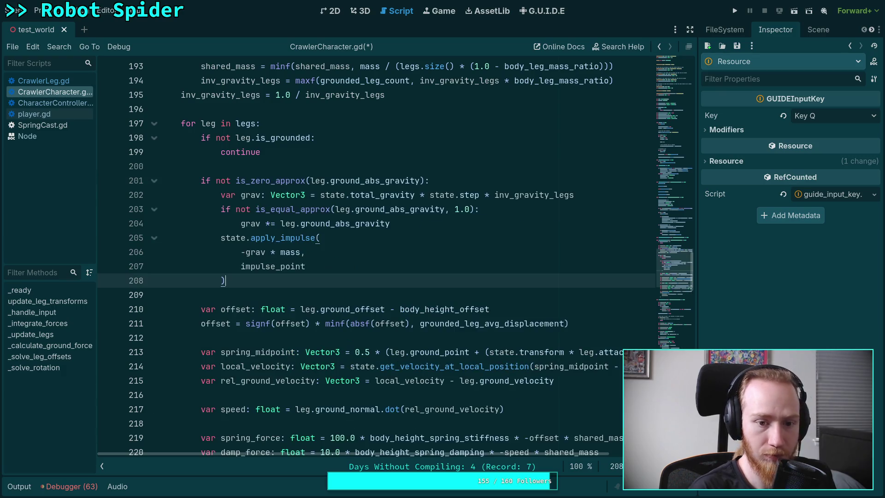
Move the impulse_point declaration above the gravity block with a blank line, then run the game.
scroll(271, 409, down, 2)
double_click(272, 409)
click(267, 408)
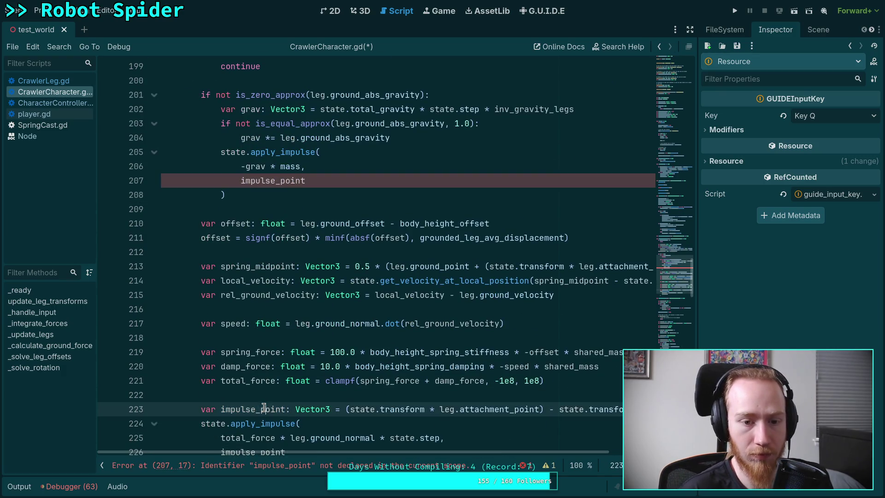
key(alt+Up)
key(alt+Up)
key(alt+Up)
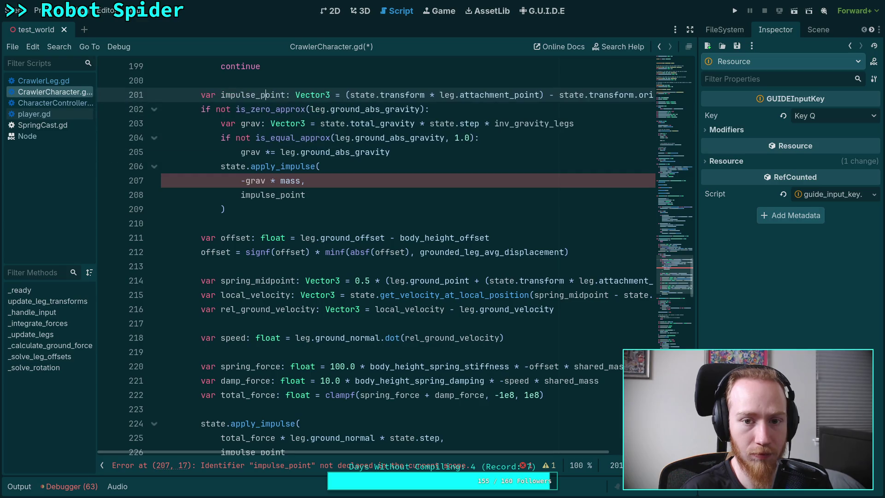
key(ctrl+Return)
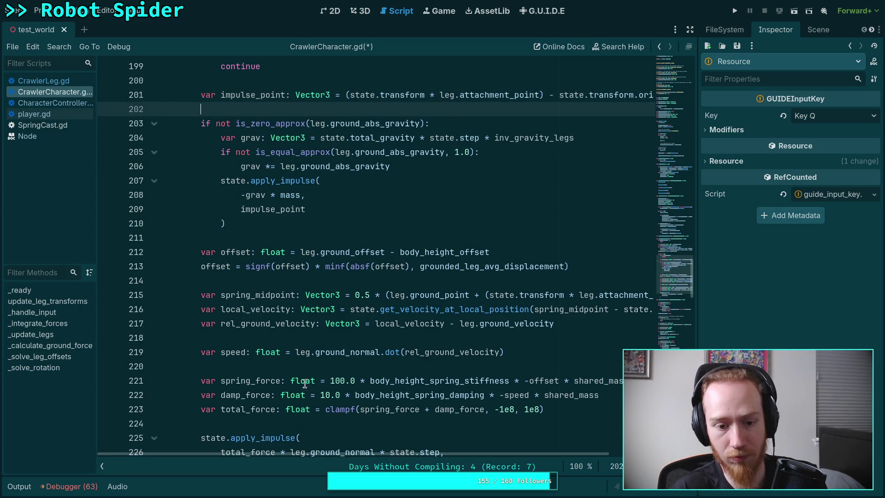
scroll(390, 355, up, 1)
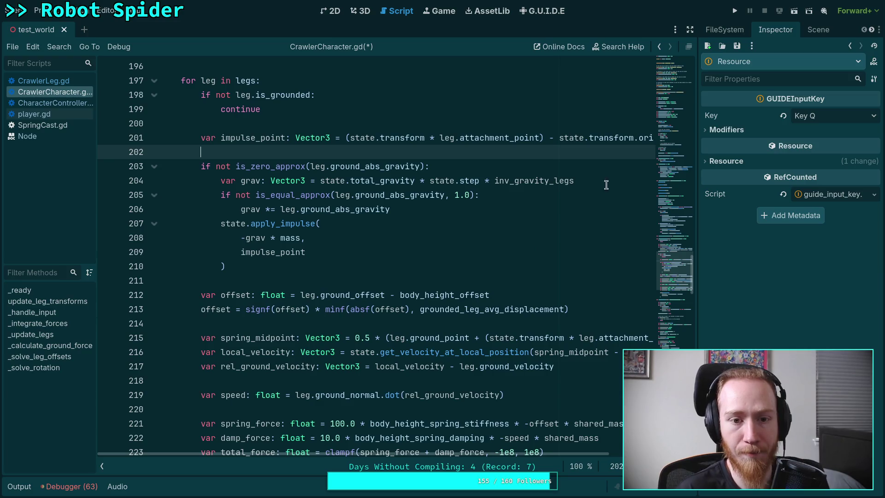
click(739, 10)
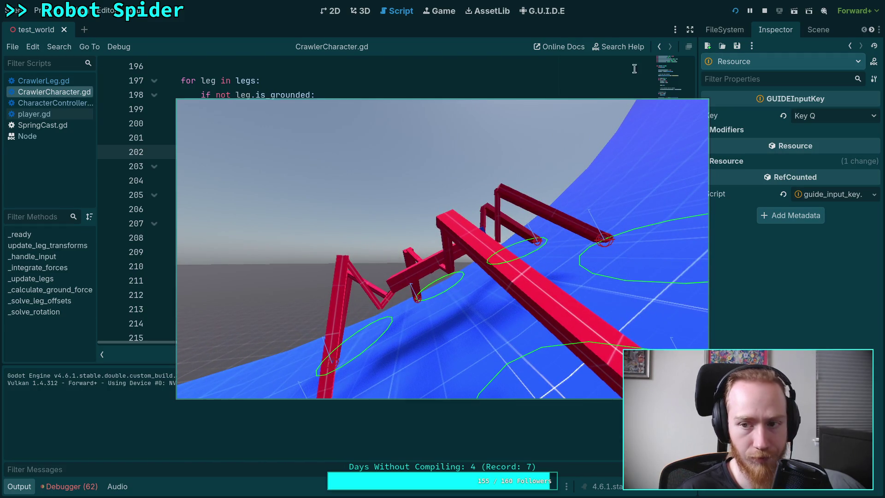
Stop the spider test run with F8 after watching it, then switch to the Desmos graph.
key(F8)
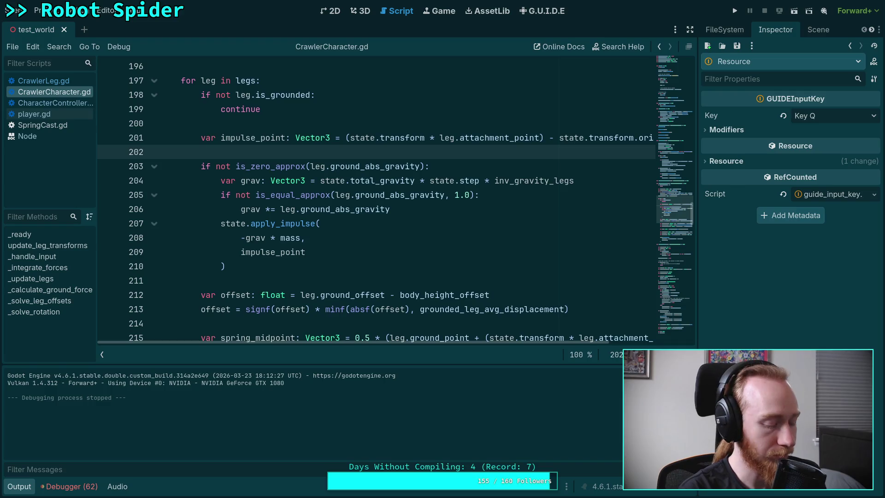
key(alt+Tab)
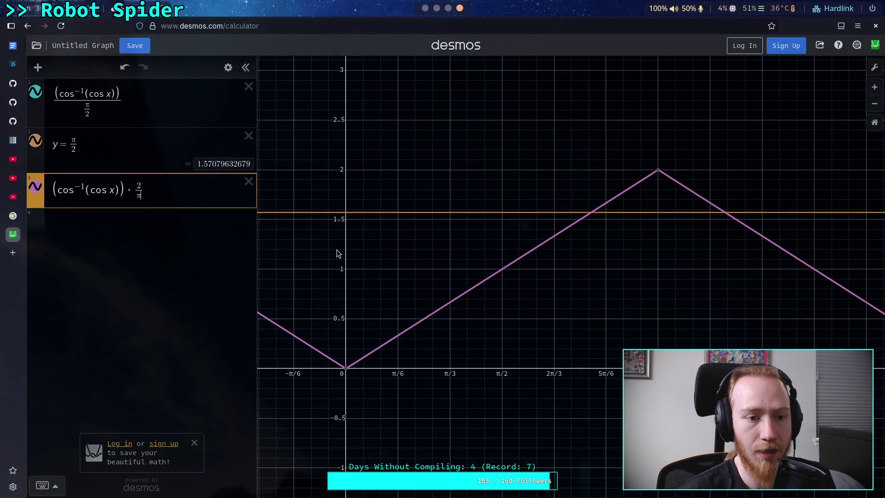
Plot a trial sin⁻¹(cos x) curve, pan to inspect it, then delete that expression.
click(178, 231)
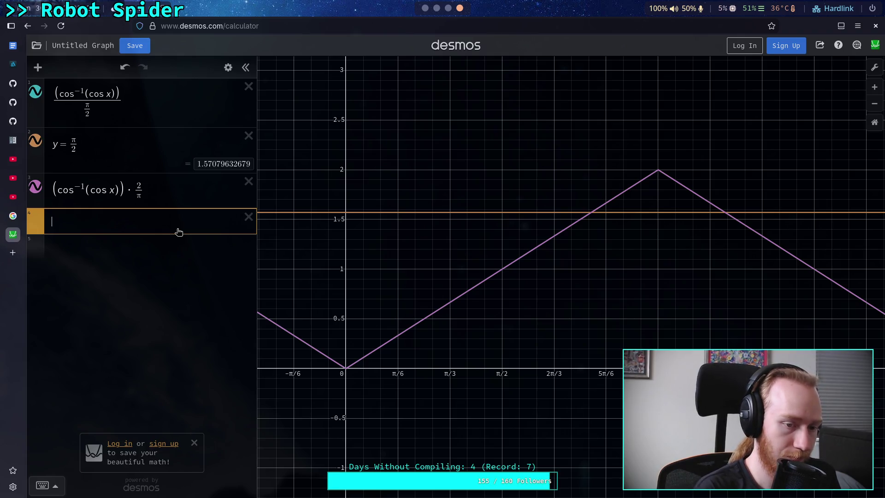
text(s)
key(BackSpace)
text(sin)
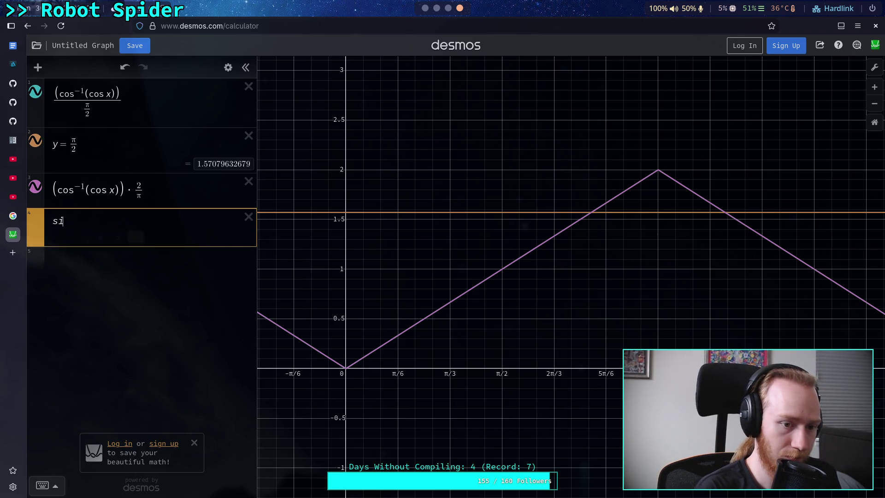
text(^-1)
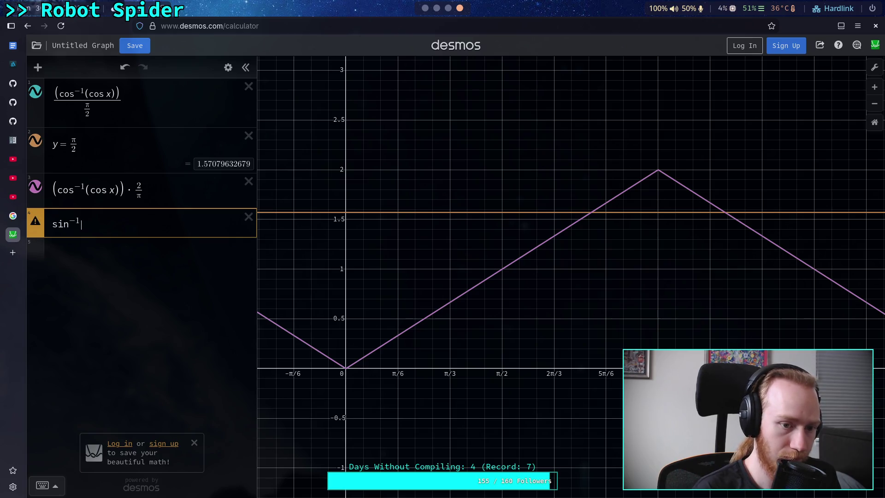
text((cos x)
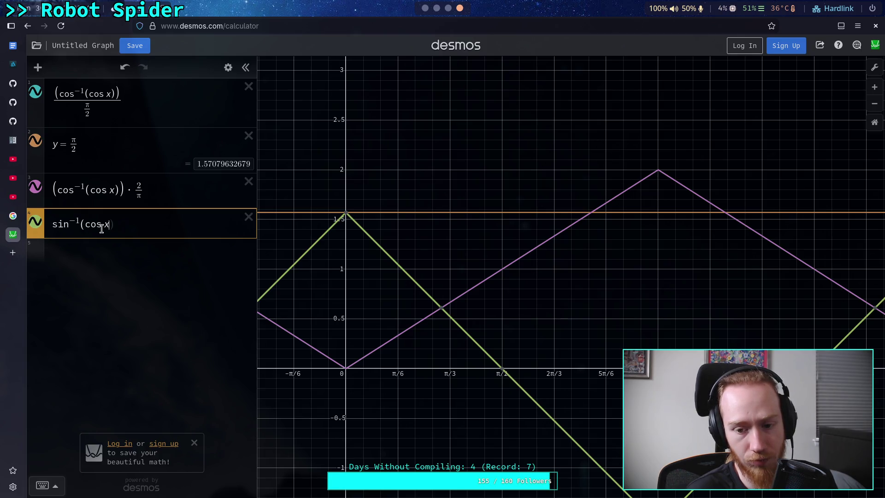
mouse_move(377, 269)
mouse_down()
mouse_move(357, 202)
mouse_move(362, 211)
mouse_up()
drag(373, 243, 372, 251)
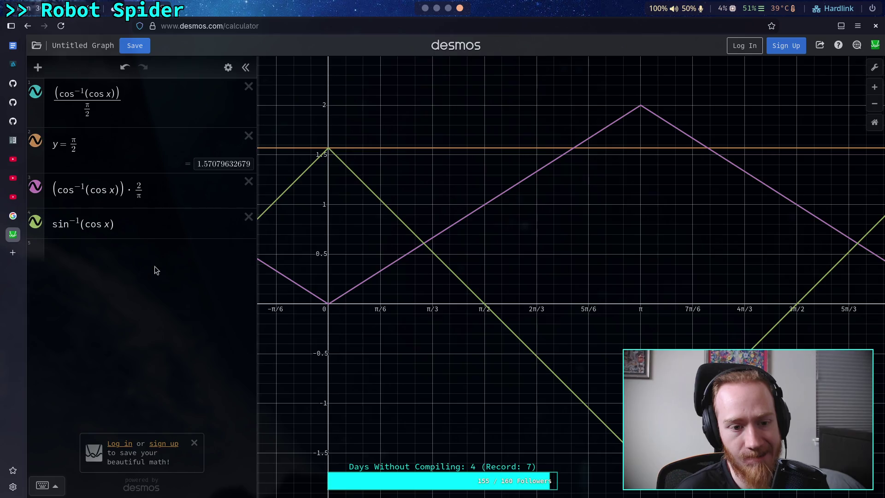
click(248, 218)
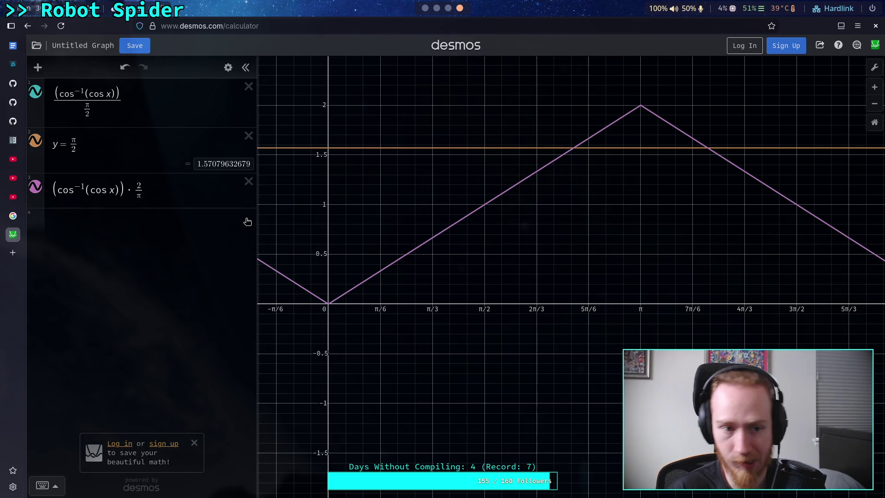
Plot sin x and cos x in Desmos, then return to Godot with the Output panel collapsed.
click(179, 225)
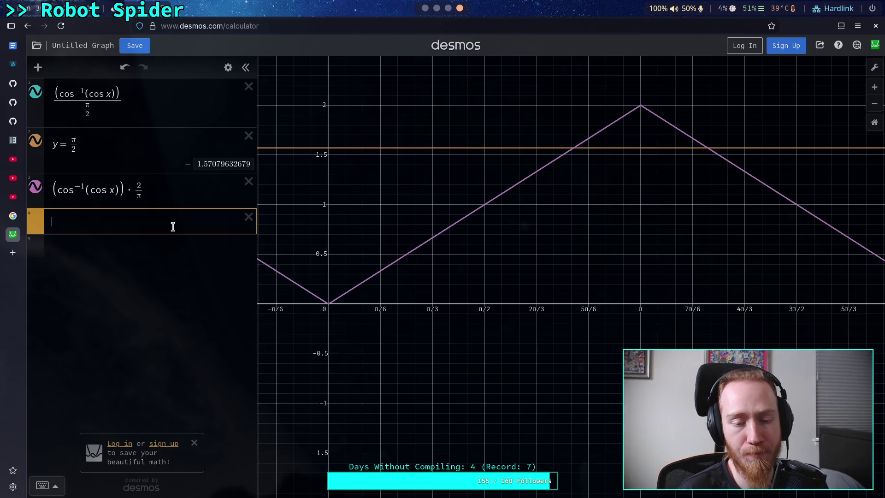
text(sinx)
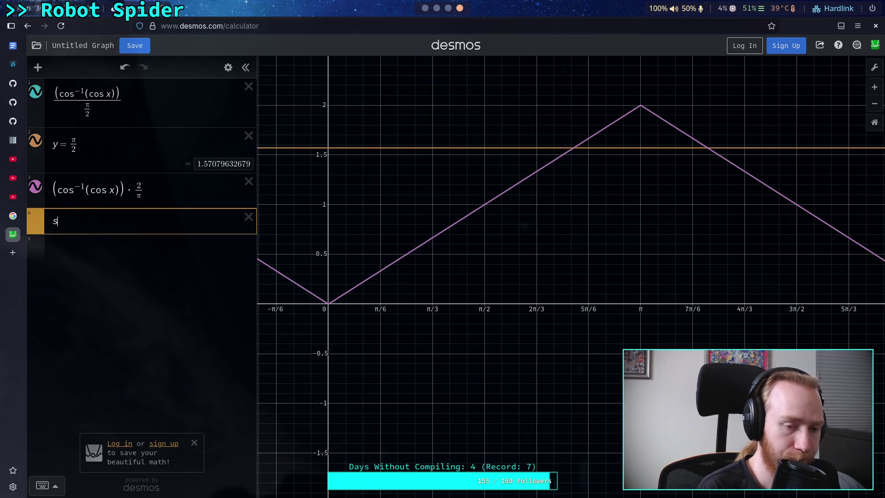
key(Return)
text(cosx)
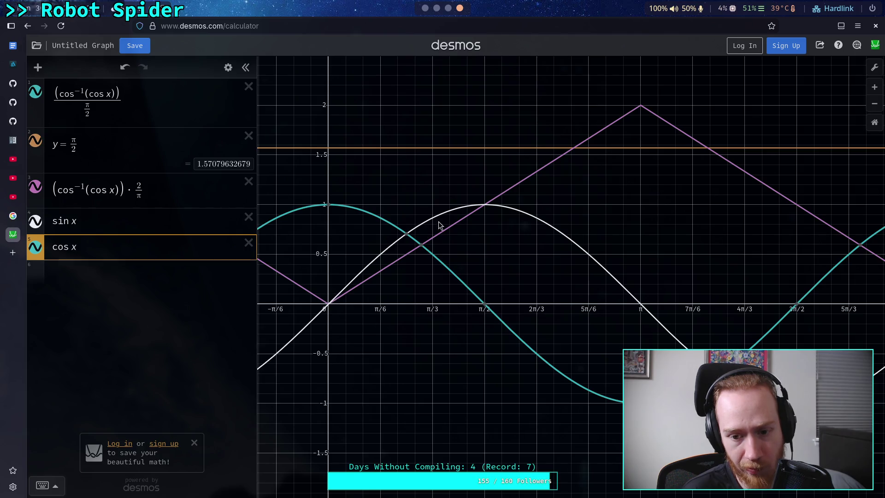
click(177, 220)
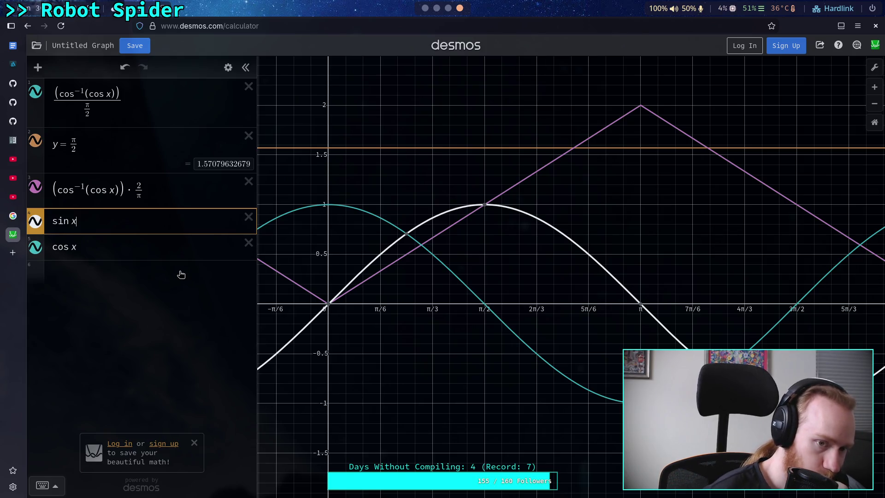
click(425, 8)
click(19, 487)
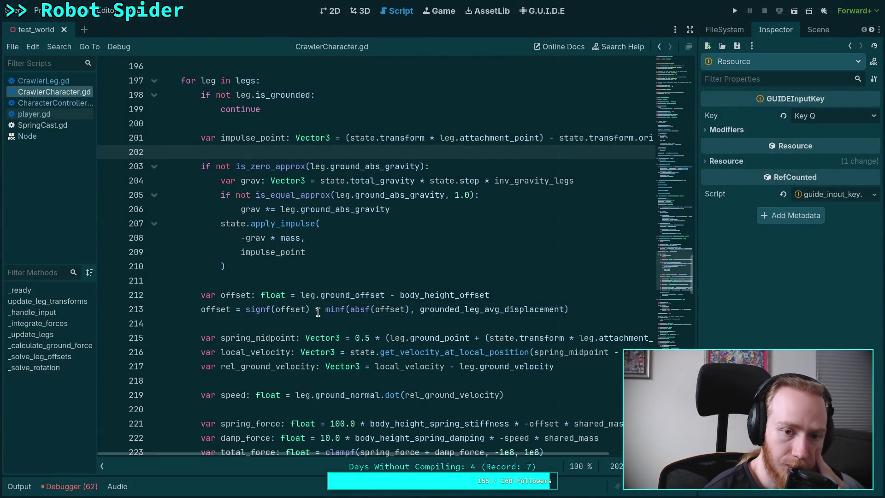
Open CrawlerLeg.gd to the ground_abs_gravity code on lines 303–330, then switch to Desmos.
click(37, 80)
scroll(352, 262, down, 8)
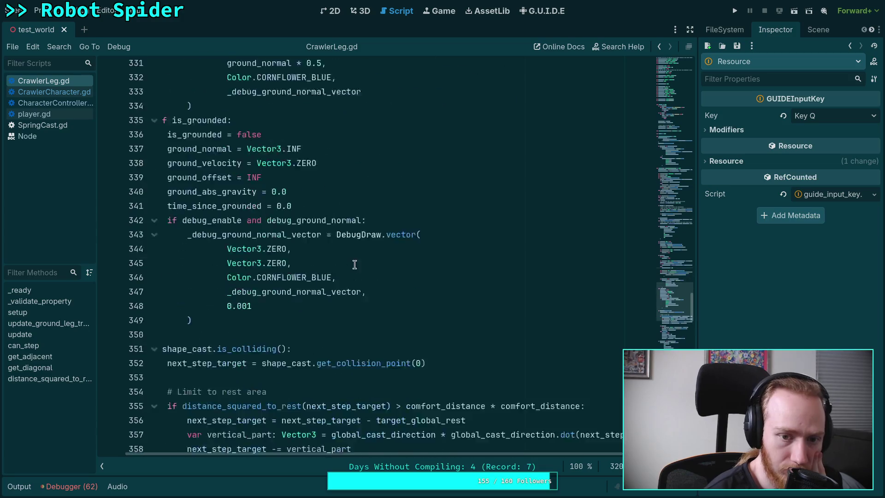
mouse_move(377, 282)
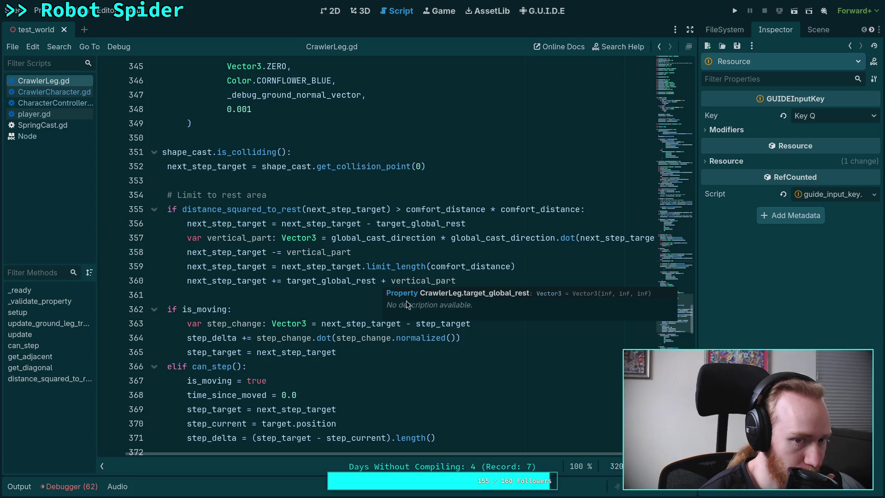
scroll(323, 297, up, 5)
scroll(322, 297, down, 6)
scroll(322, 297, down, 9)
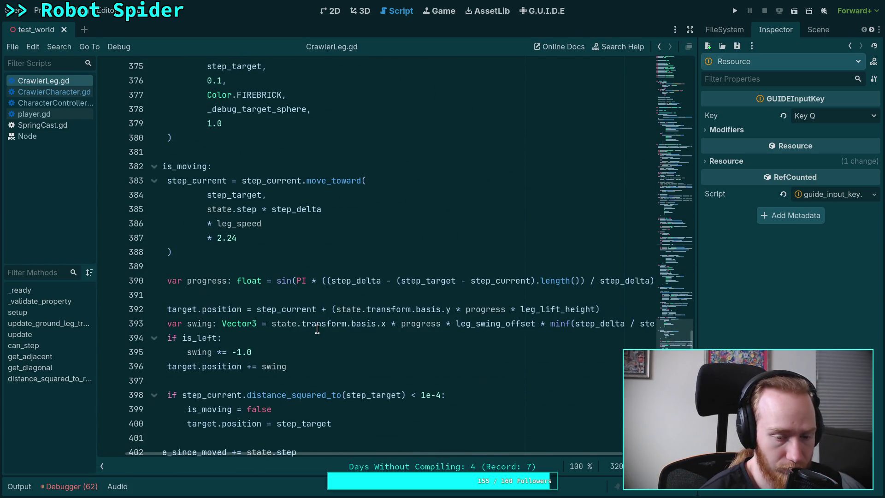
scroll(317, 329, up, 20)
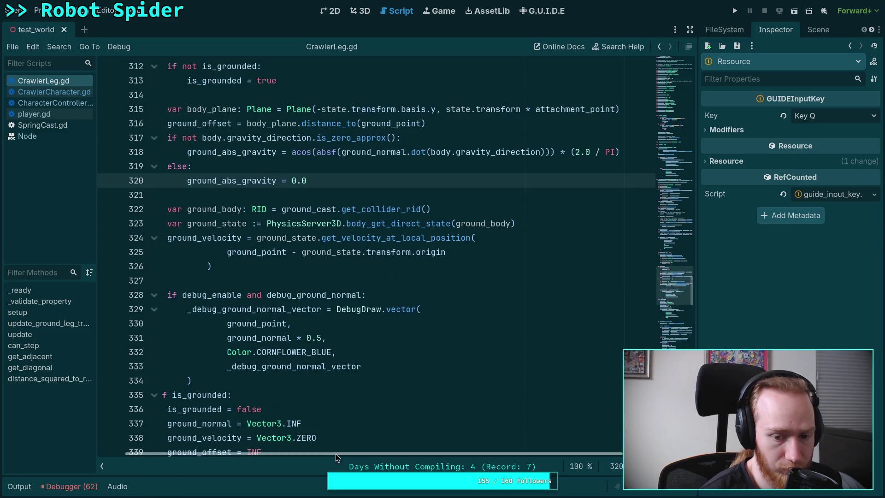
scroll(339, 452, left, 2)
scroll(411, 353, up, 3)
scroll(461, 455, right, 3)
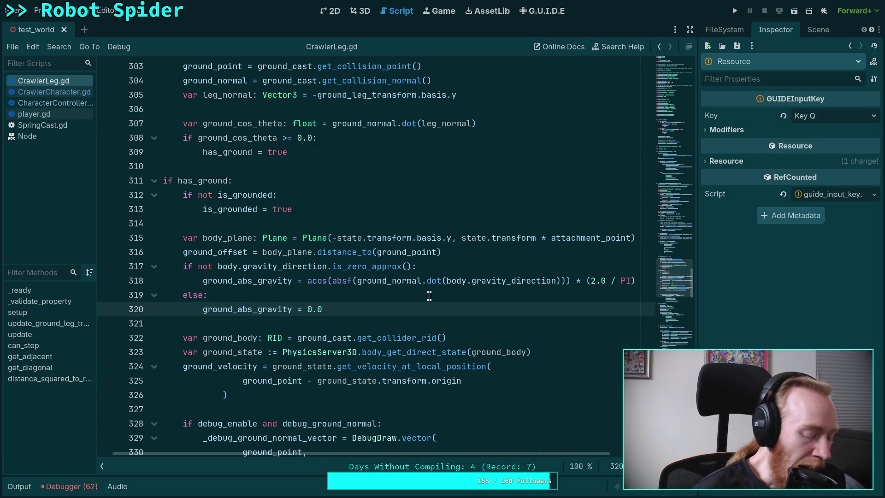
key(super+1)
key(super+4)
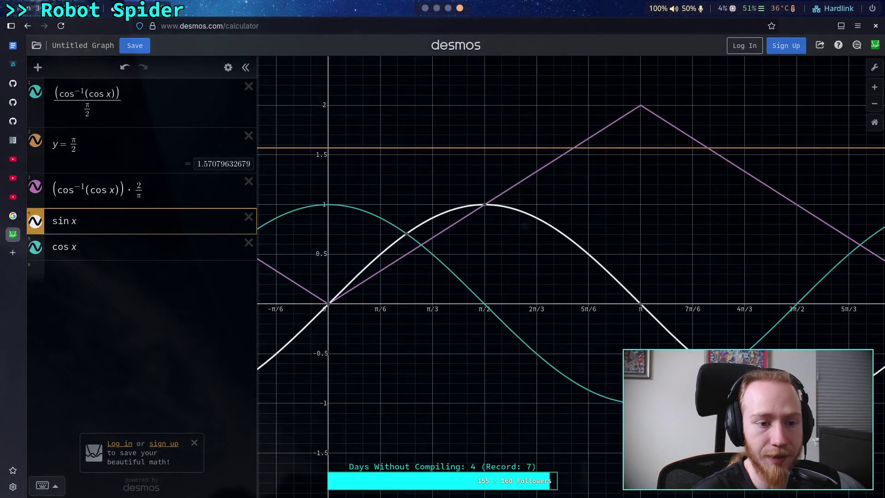
Change the cos x expression into sin(cos⁻¹(cos(x))).
click(51, 248)
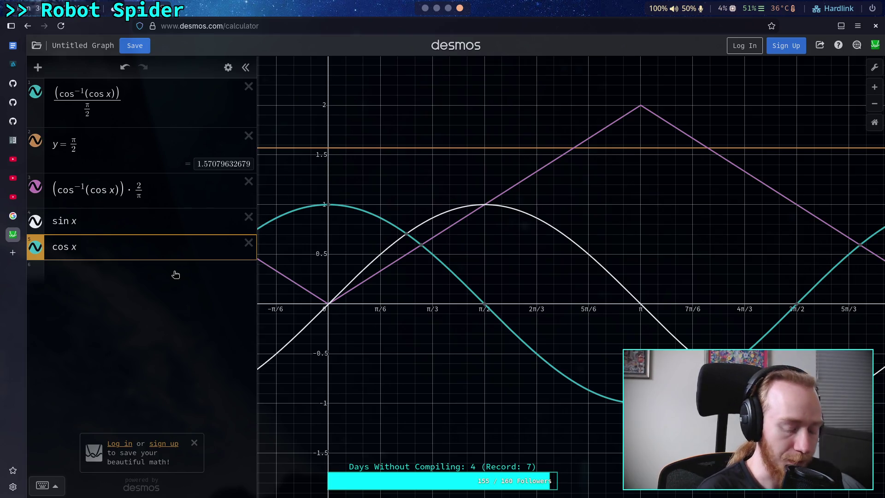
text(sin()
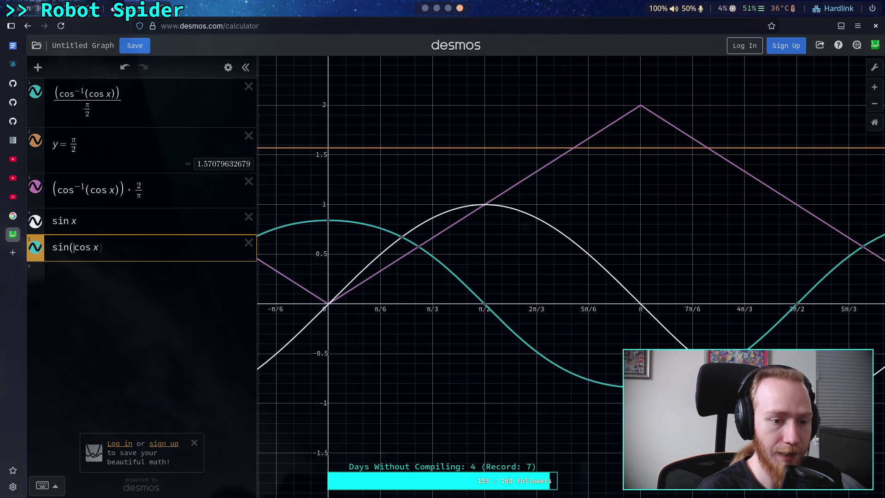
text(ccos)
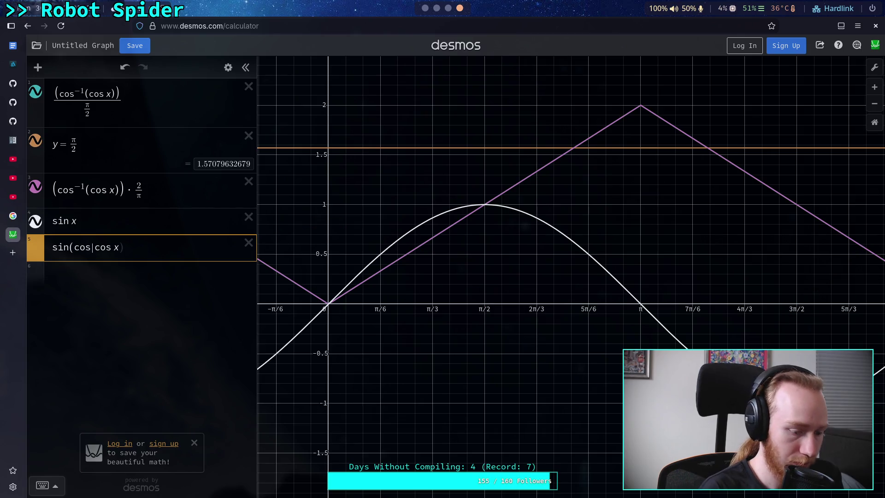
key(BackSpace)
key(BackSpace)
key(BackSpace)
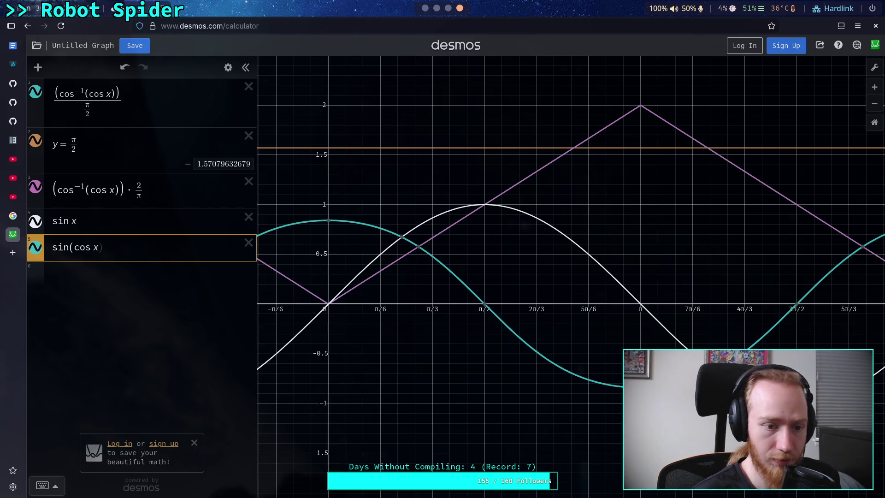
text(()
text())
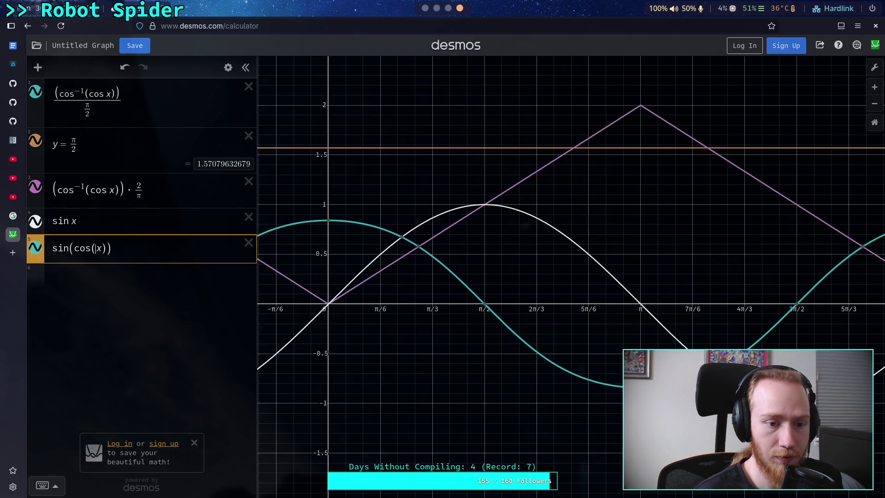
text(cos)
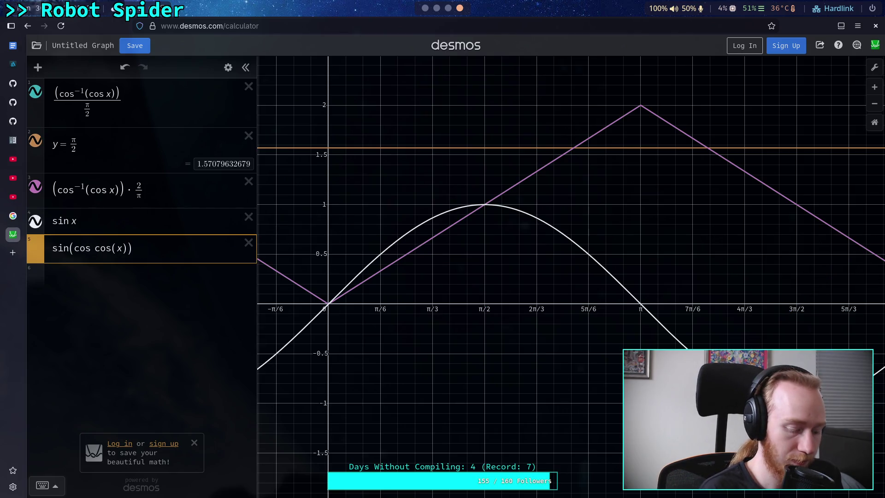
text(^-1()
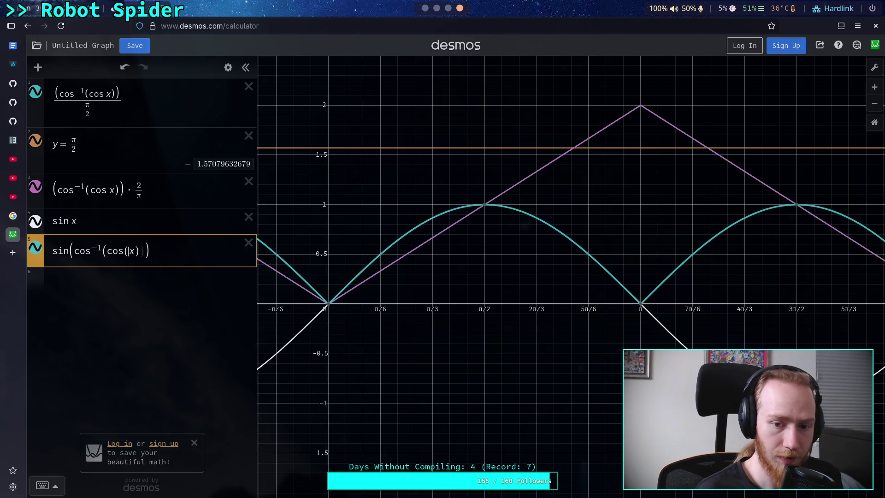
text())
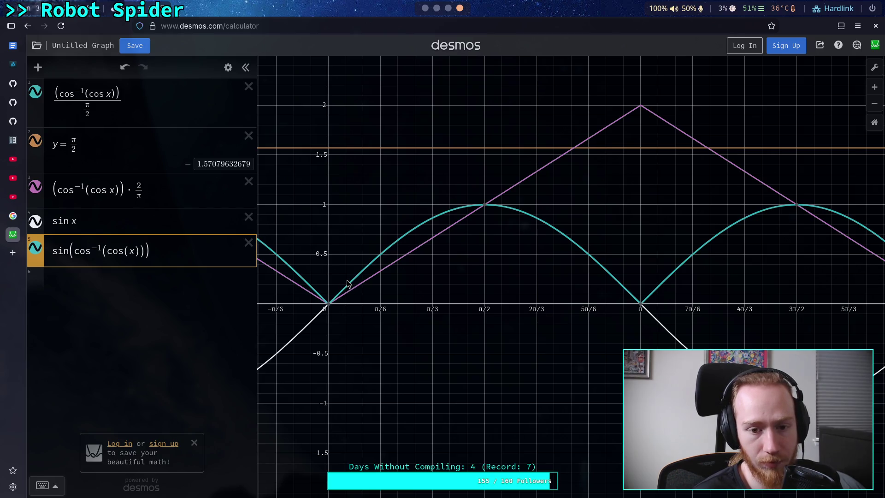
mouse_move(331, 306)
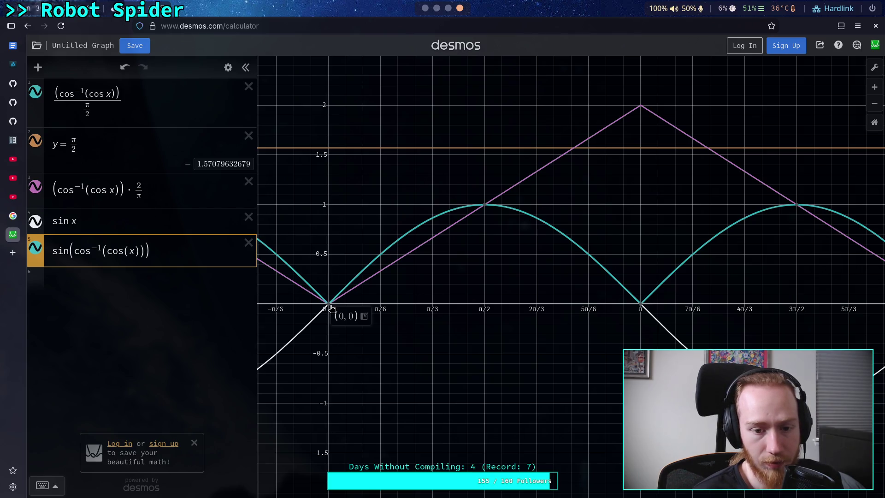
Add a new cos x expression below expression 3, then return to Godot.
click(199, 190)
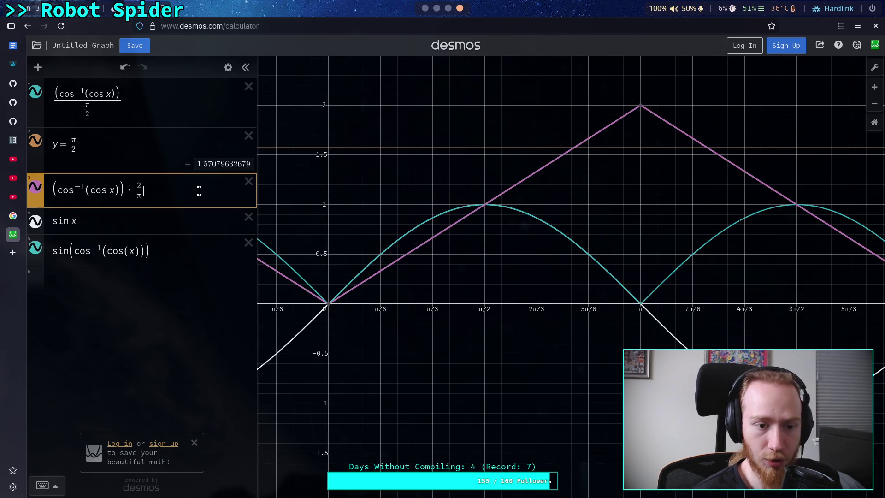
key(Return)
text(cos x)
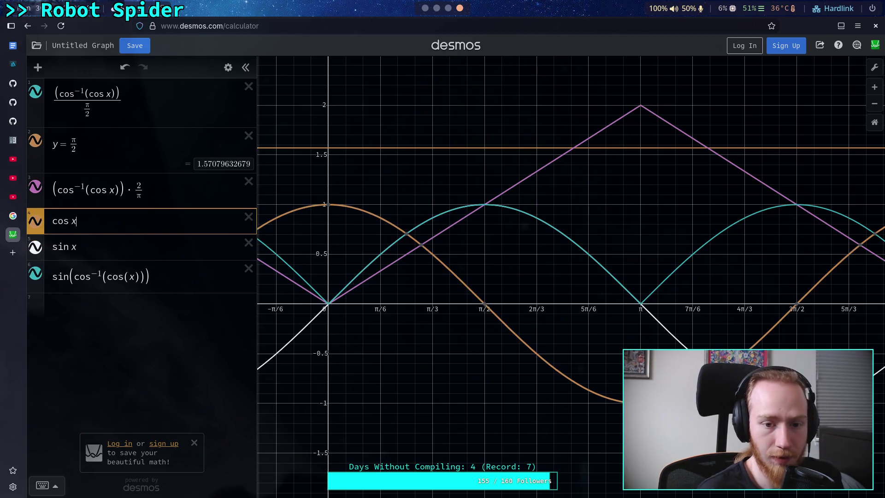
mouse_move(329, 206)
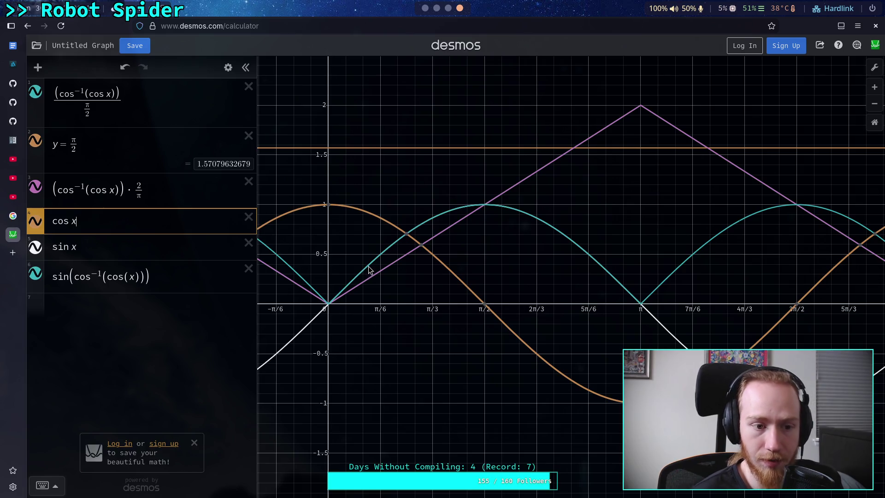
click(427, 14)
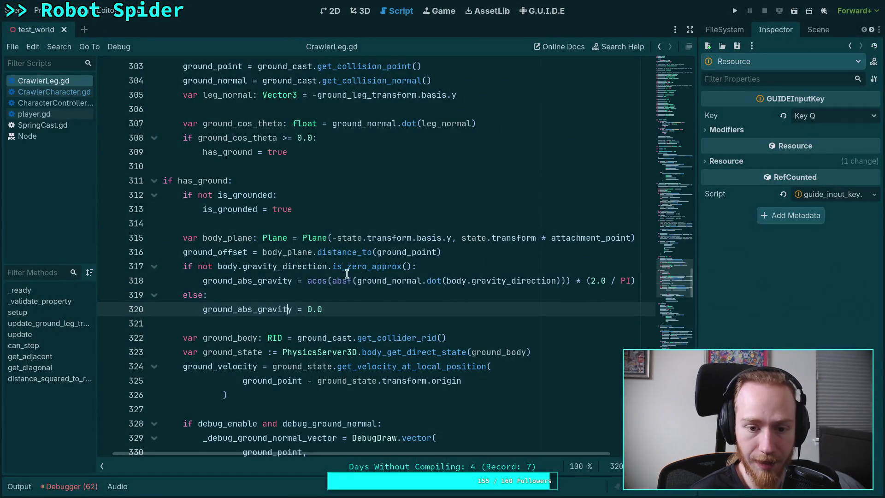
Rewrite line 318 as sin(acos(ground_normal.dot(body.gravity_direction))), dropping absf and * (2.0 / PI), and save.
click(306, 283)
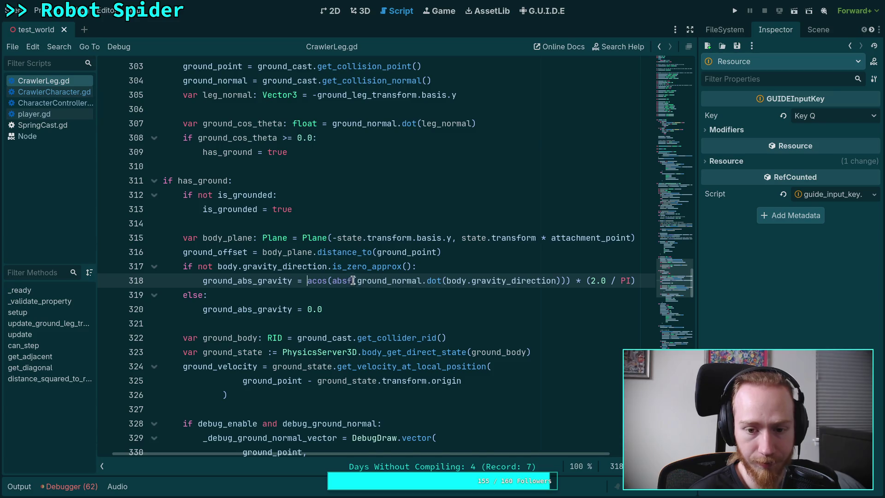
drag(357, 280, 332, 281)
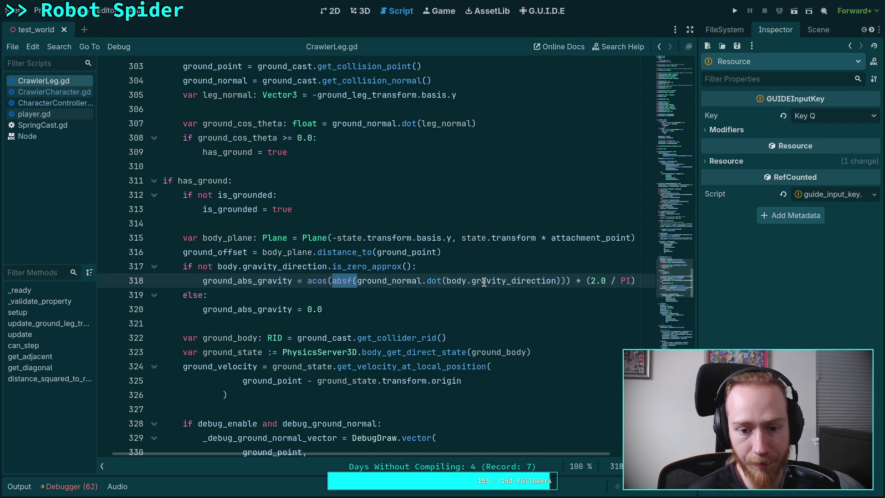
key(BackSpace)
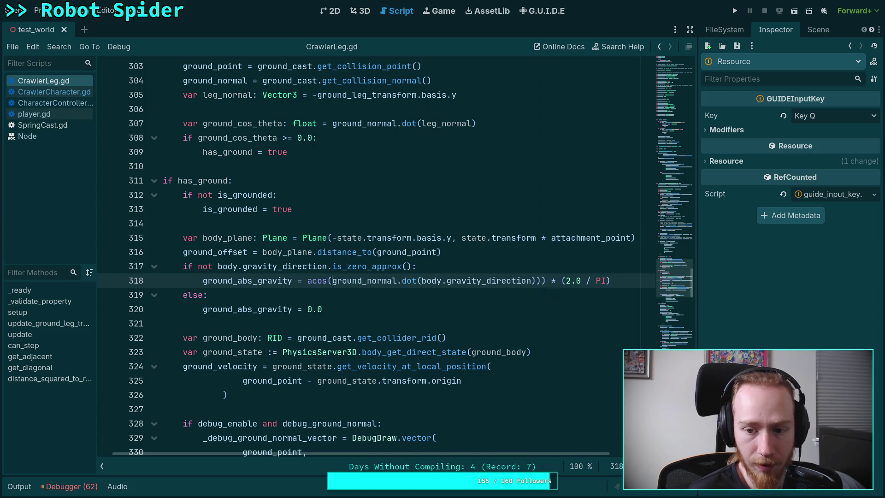
drag(544, 282, 628, 281)
key(BackSpace)
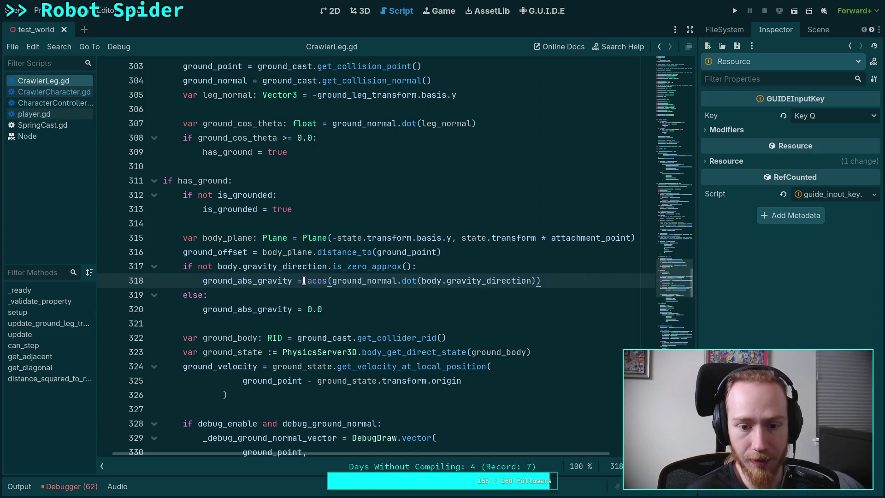
click(308, 282)
text(sin()
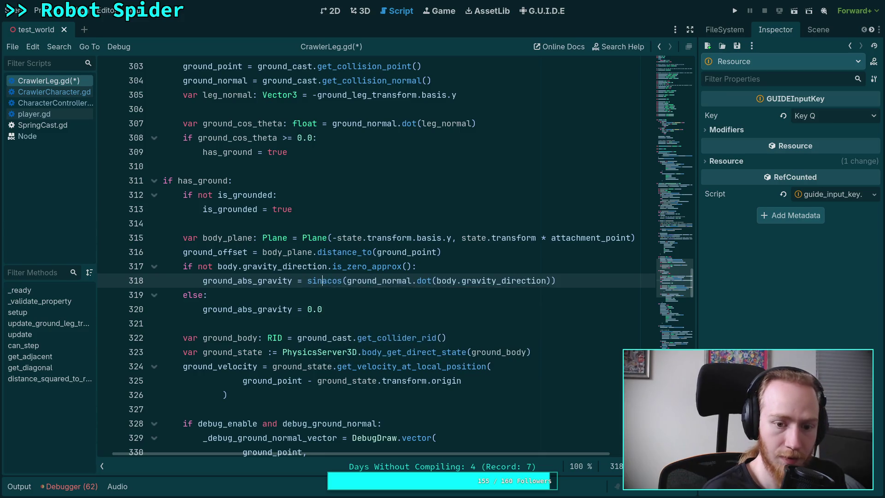
click(572, 281)
text())
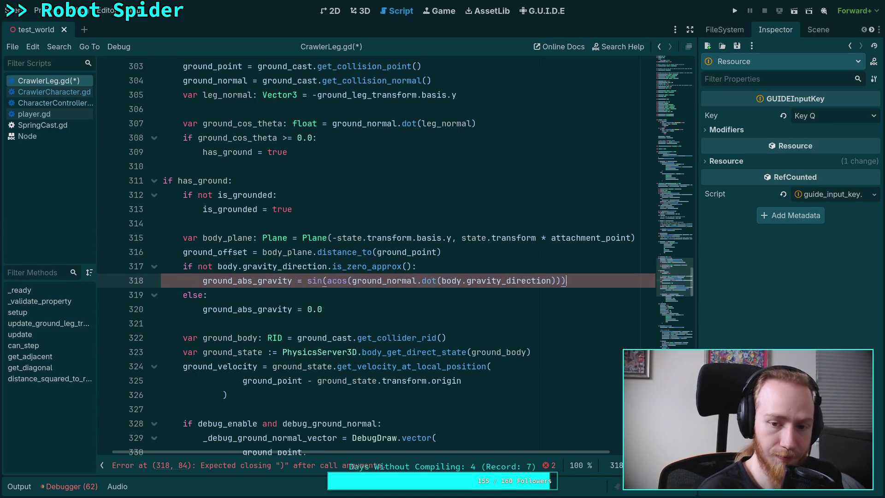
key(ctrl+s)
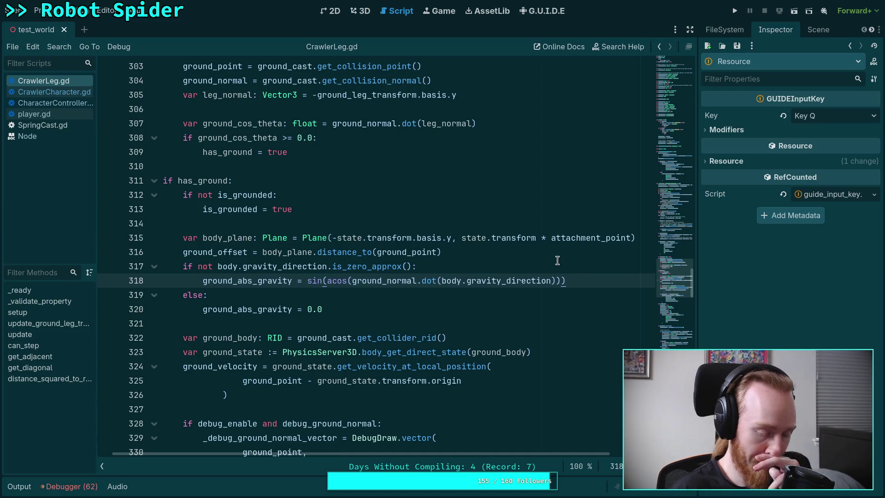
Back in Desmos, pan the graph to trace the sin(cos⁻¹(cos x)) arches peaking at 1.
key(super+Right)
key(super+Right)
key(super+Right)
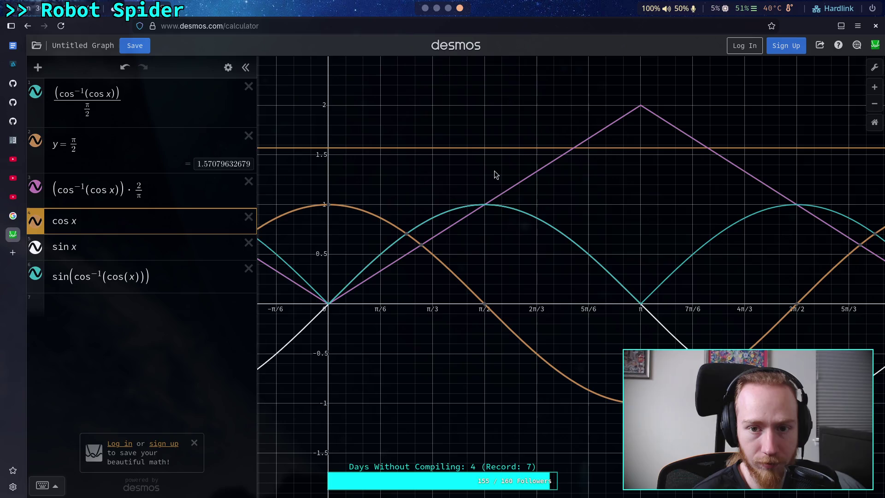
key(super+1)
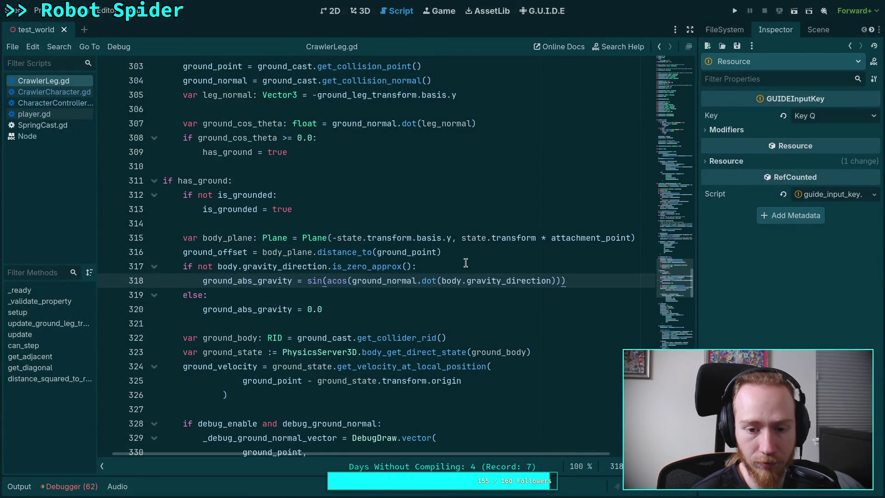
key(super+2)
key(super+1)
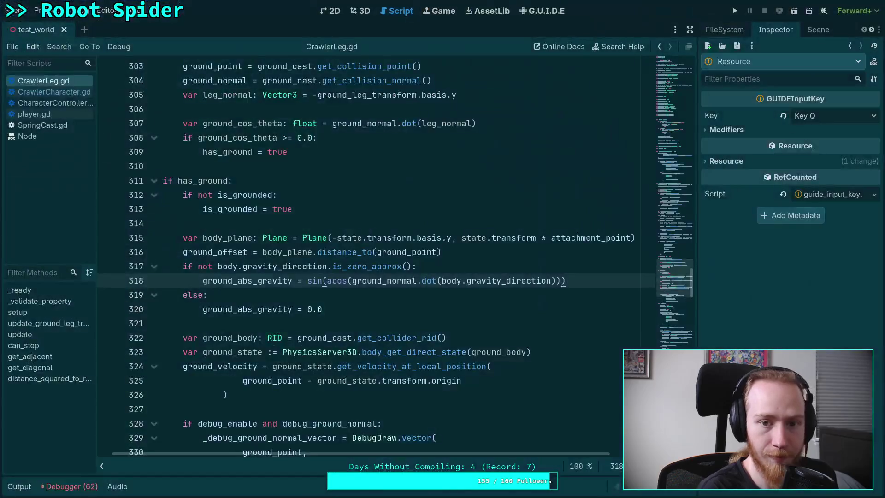
key(super+4)
drag(480, 357, 578, 354)
mouse_move(482, 270)
mouse_down()
mouse_move(370, 204)
mouse_move(394, 205)
mouse_move(337, 203)
mouse_up()
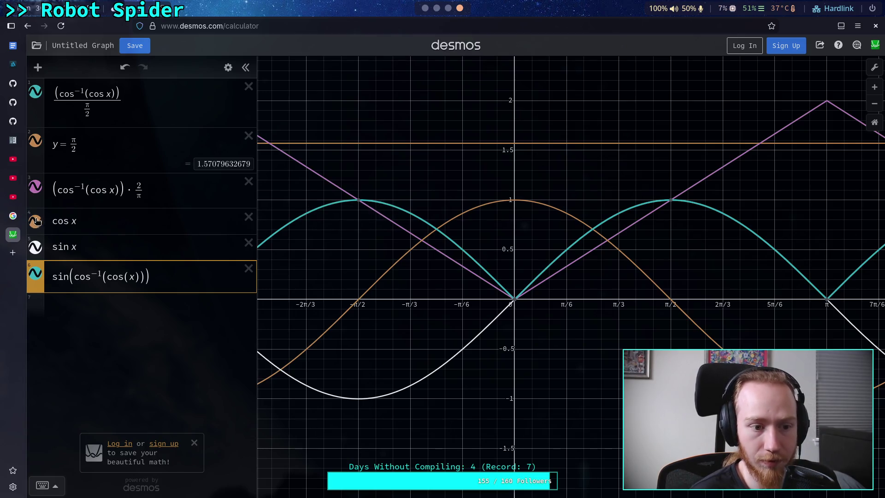
Hide the y = π/2 line, the first expression, expression 3 and the sin x curve.
click(35, 140)
click(36, 92)
click(36, 188)
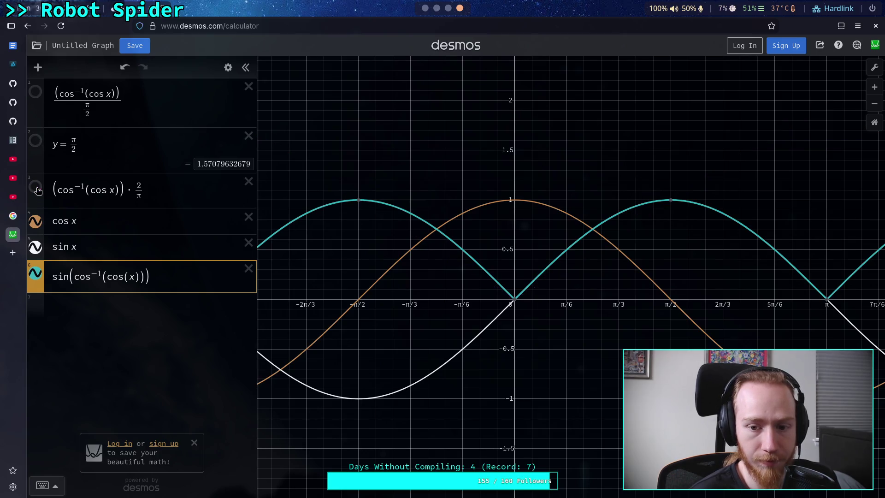
click(36, 247)
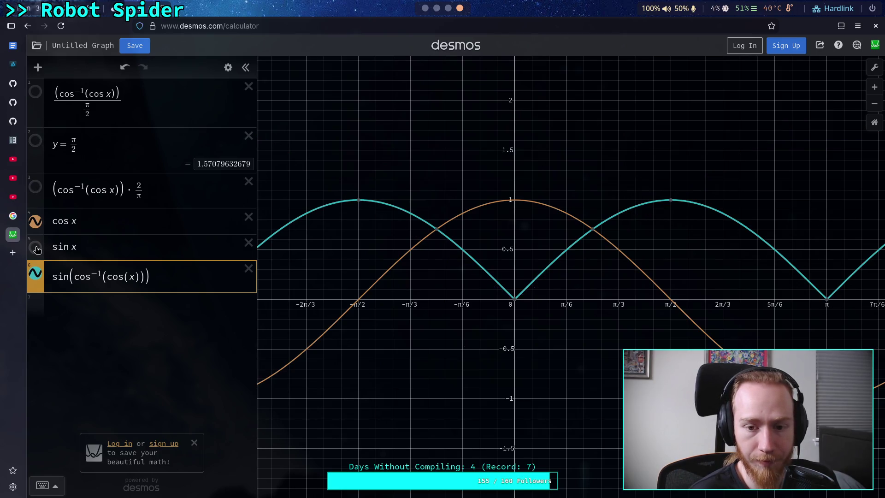
click(37, 249)
click(37, 249)
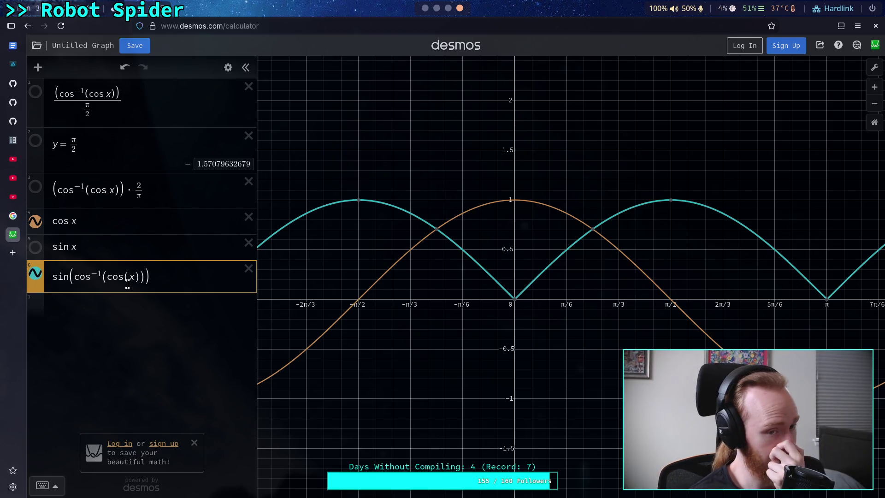
Briefly plot cos⁻¹(cos x), pan to view it, delete it, and return to Godot.
click(154, 304)
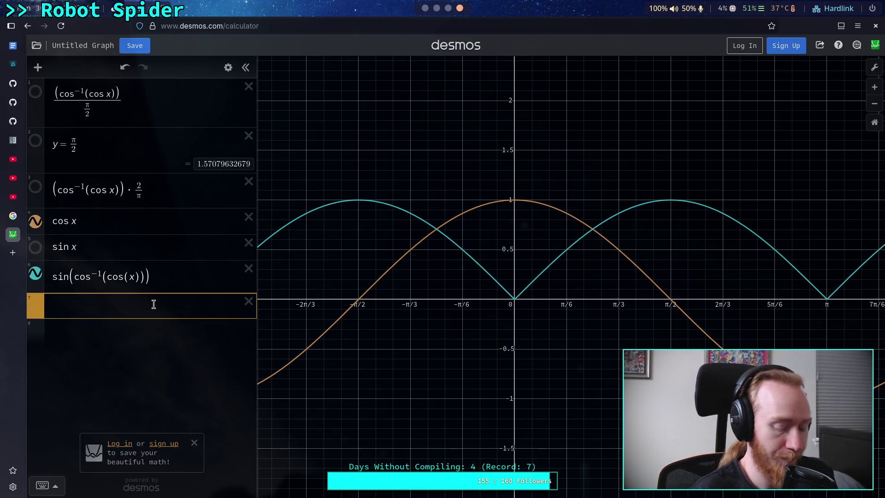
text(&)
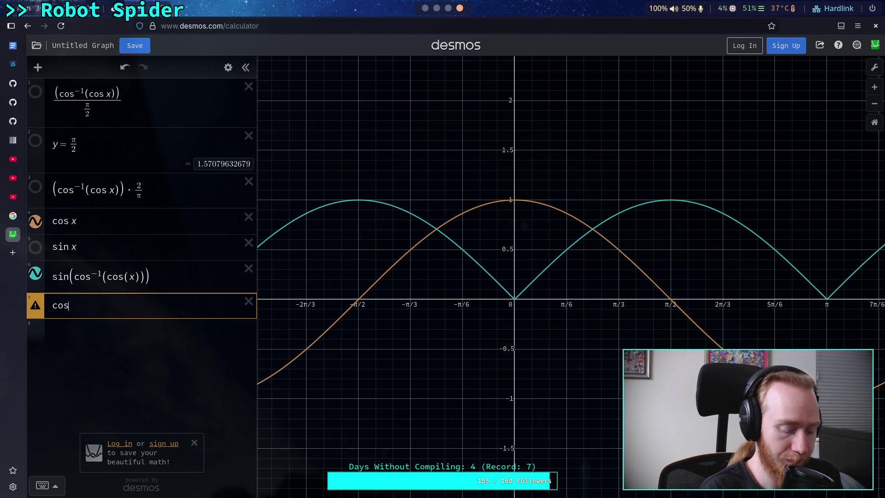
text(^-1)
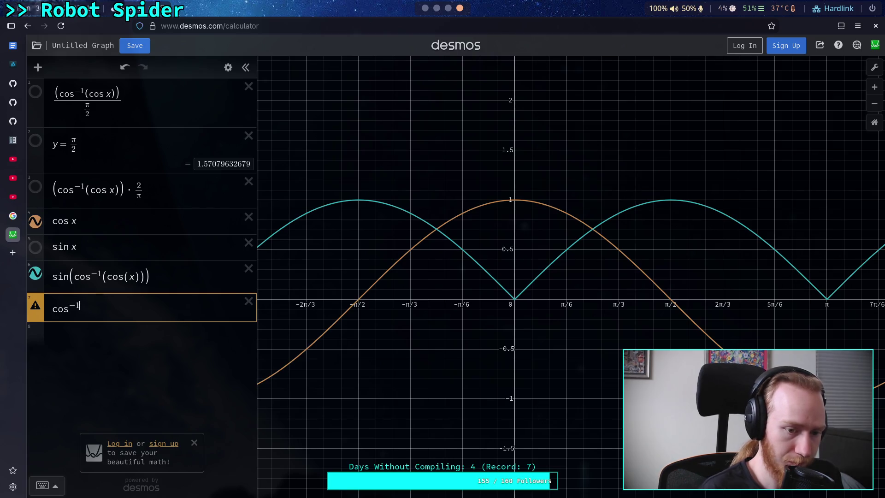
text((cos x)
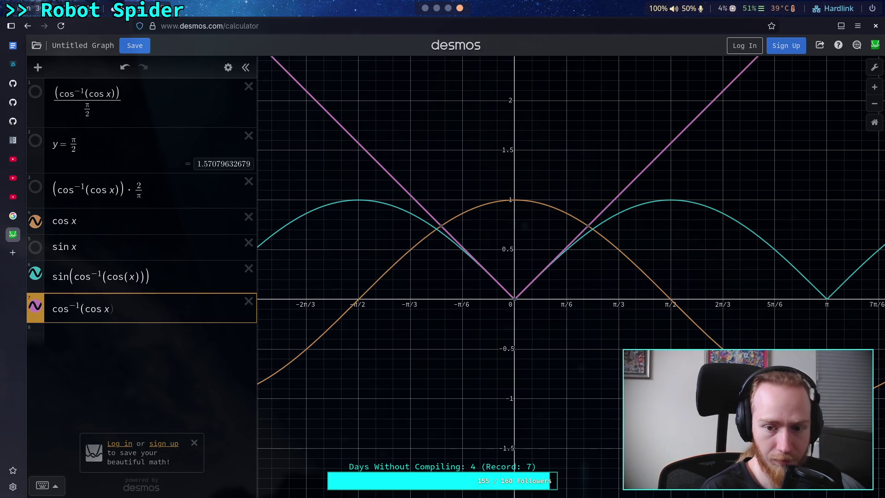
mouse_move(310, 263)
mouse_down()
mouse_move(387, 233)
mouse_move(600, 223)
mouse_move(566, 258)
mouse_up()
scroll(399, 245, down, 2)
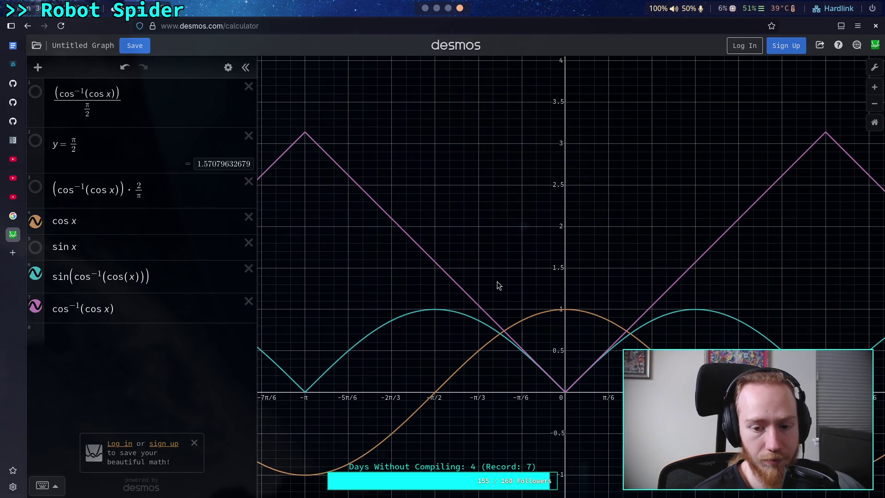
click(248, 302)
key(alt+Tab)
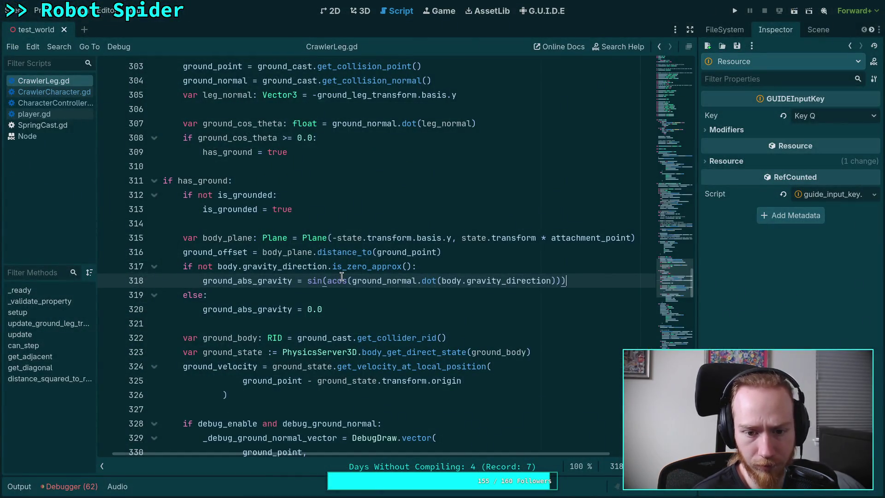
Read the acos documentation tooltip on line 318, then switch to the Desmos browser.
mouse_move(342, 276)
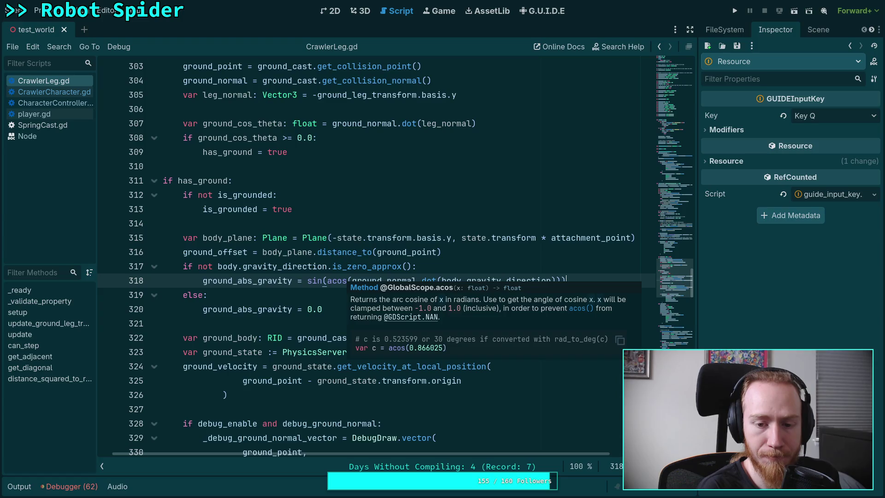
key(super+3)
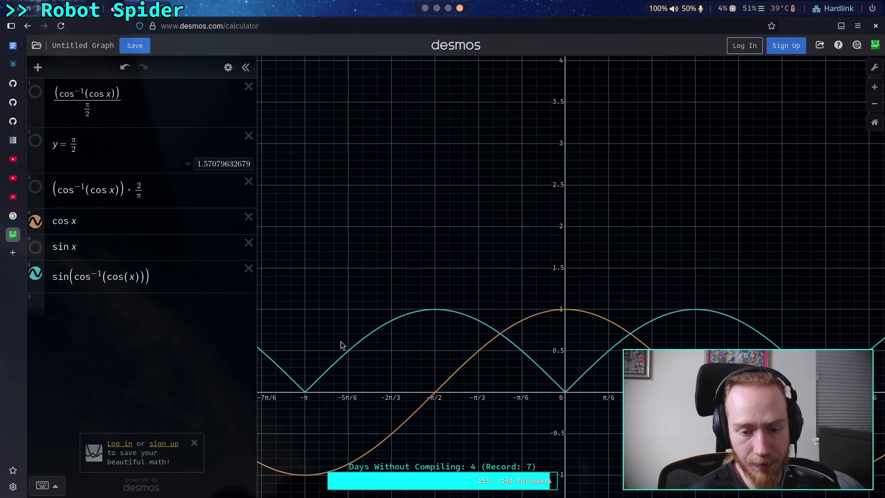
Edit expression 3 to plain cos⁻¹(cos x), removing the parentheses and ·2/π, and plot it.
drag(388, 276, 332, 218)
click(90, 225)
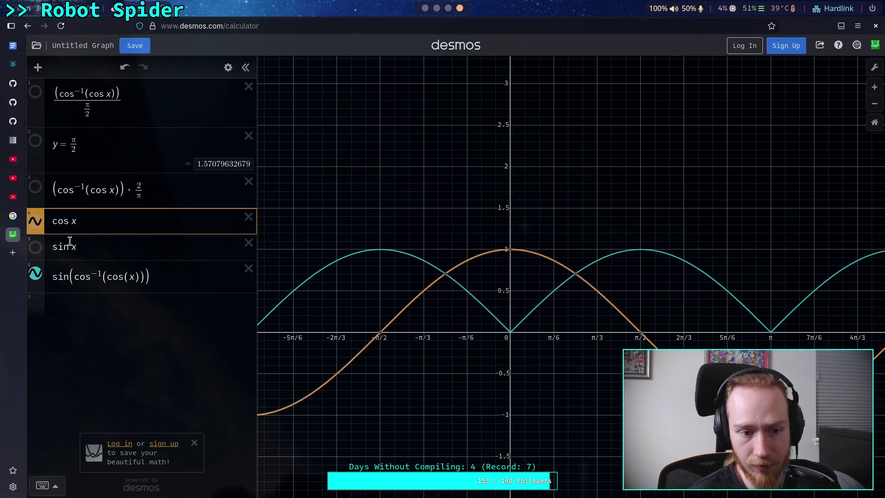
click(59, 192)
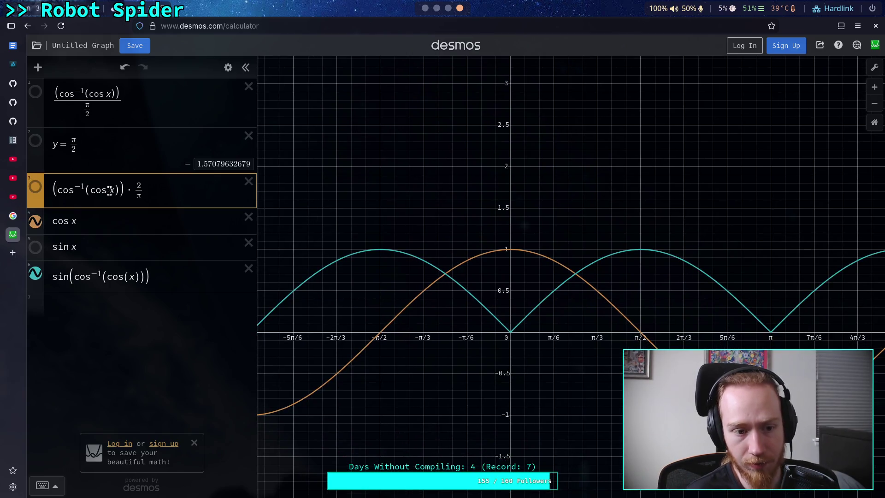
key(BackSpace)
click(168, 191)
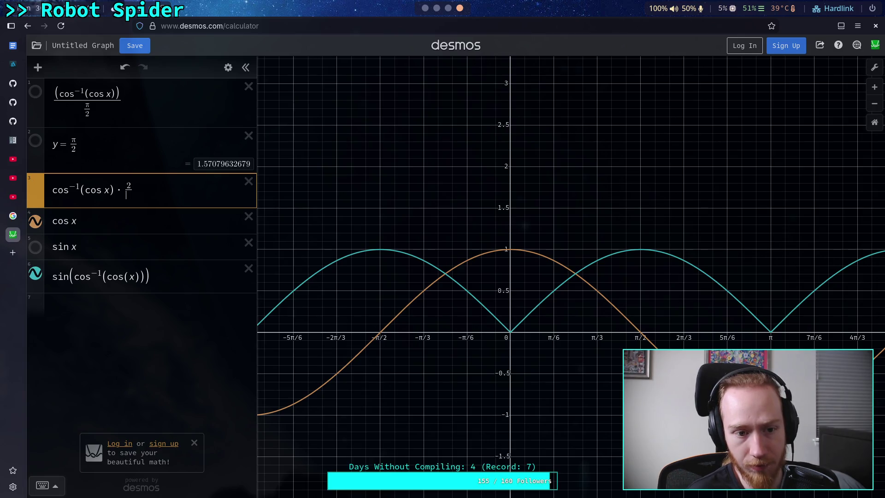
key(BackSpace)
key(BackSpace)
key(BackSpace)
click(35, 186)
click(423, 245)
drag(411, 209, 499, 279)
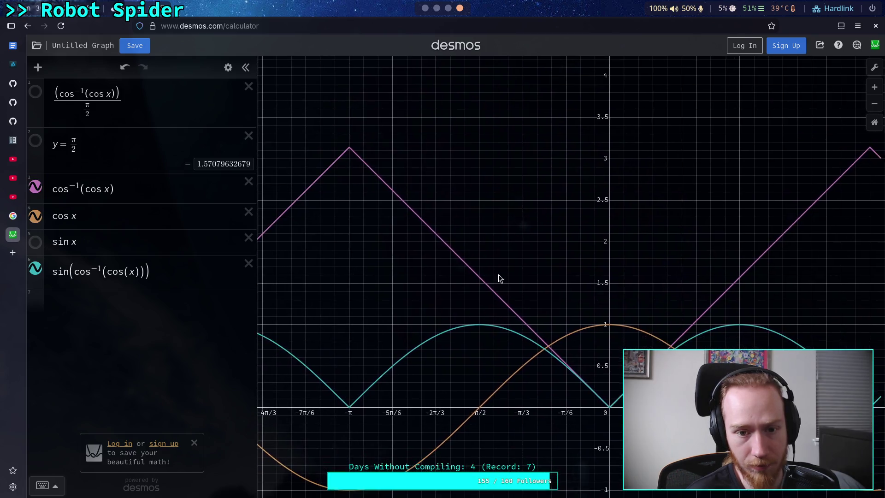
Delete the y = π/2 expression and the first expression, then return to Godot.
click(249, 136)
click(248, 86)
scroll(489, 236, down, 3)
drag(524, 236, 455, 201)
mouse_move(571, 221)
mouse_down()
mouse_move(585, 221)
mouse_move(572, 245)
mouse_move(505, 297)
mouse_move(649, 167)
mouse_up()
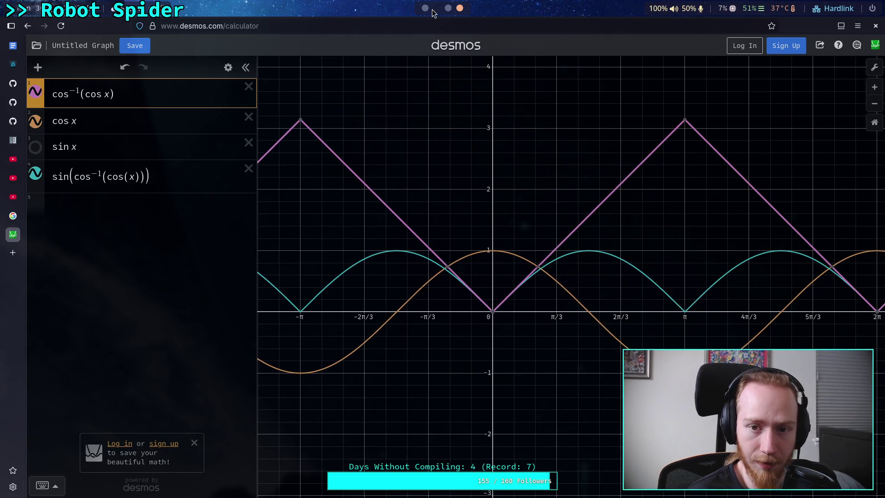
click(436, 8)
click(425, 9)
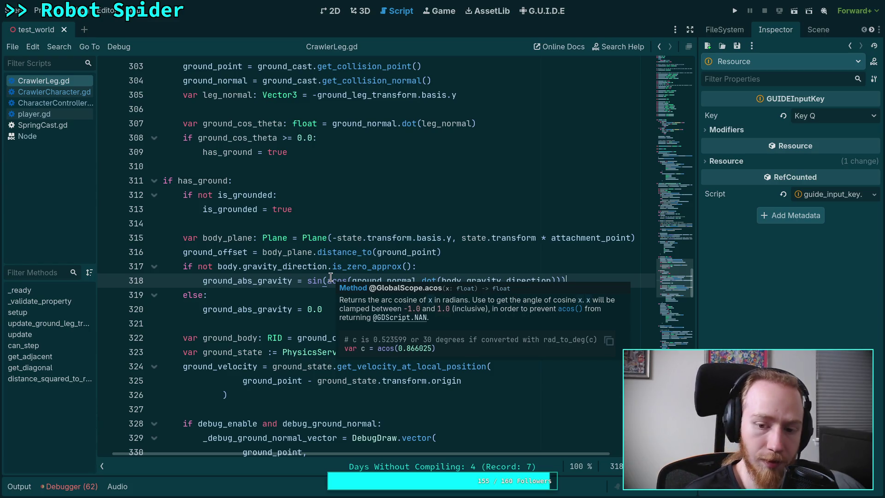
Run the project to watch the spider climb the curved blue ramp, then stop it.
click(503, 256)
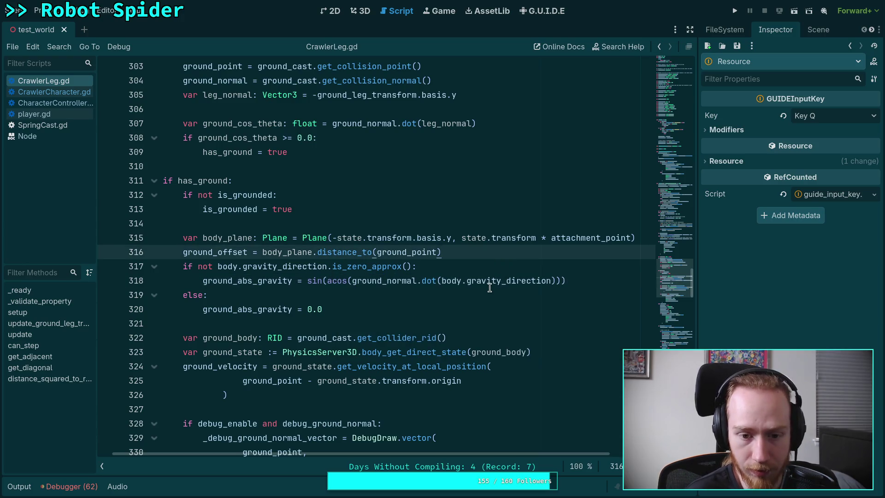
click(736, 15)
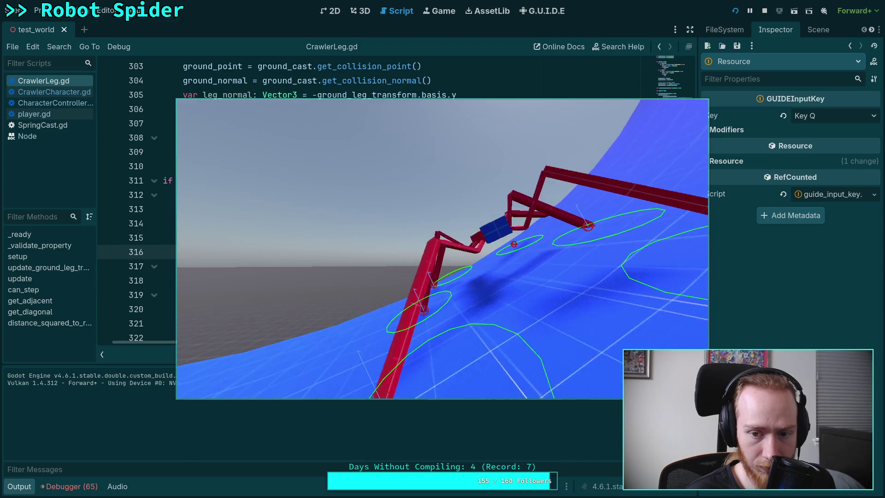
click(765, 11)
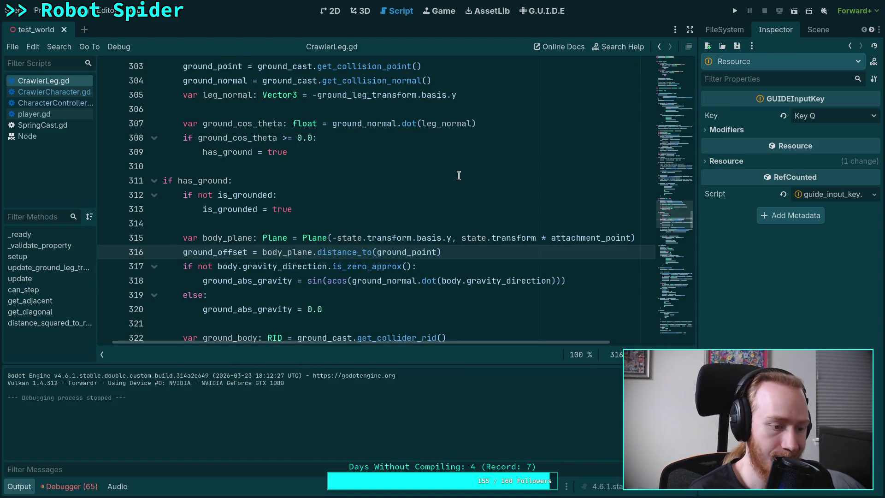
Hide the output log and scroll through CrawlerCharacter.gd to review the leg update code.
click(19, 486)
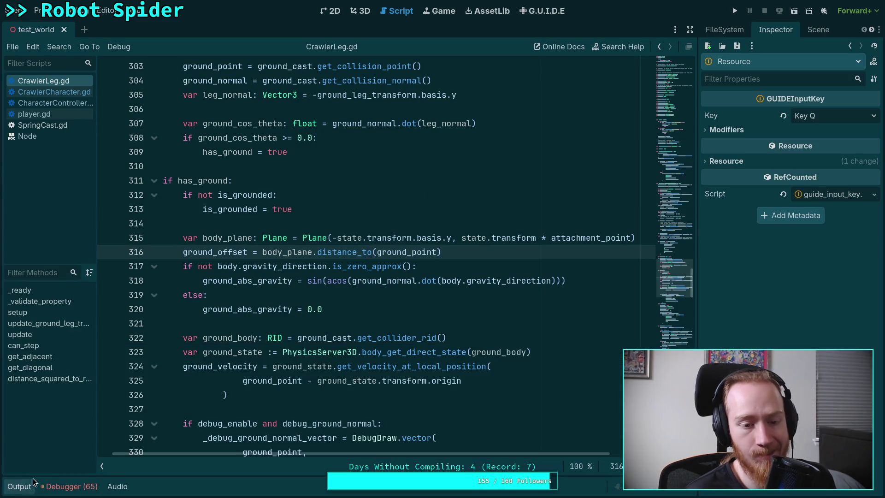
scroll(335, 307, down, 3)
scroll(335, 307, down, 4)
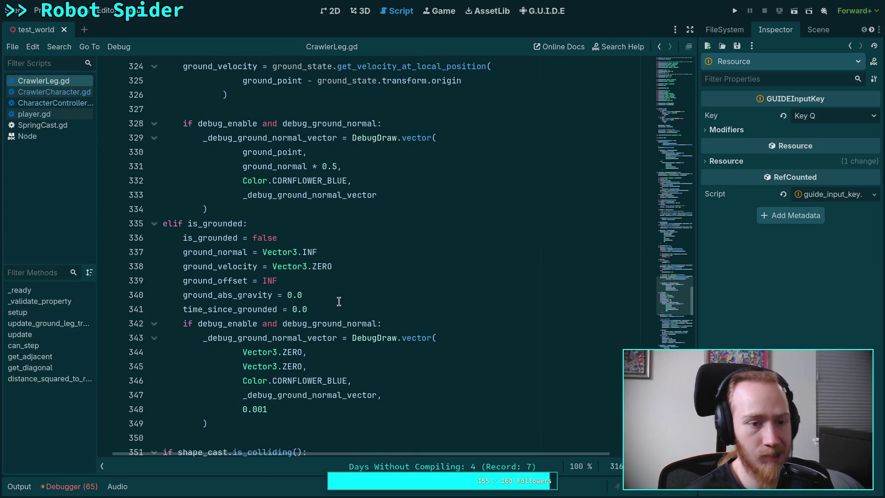
scroll(335, 276, up, 1)
scroll(316, 250, up, 1)
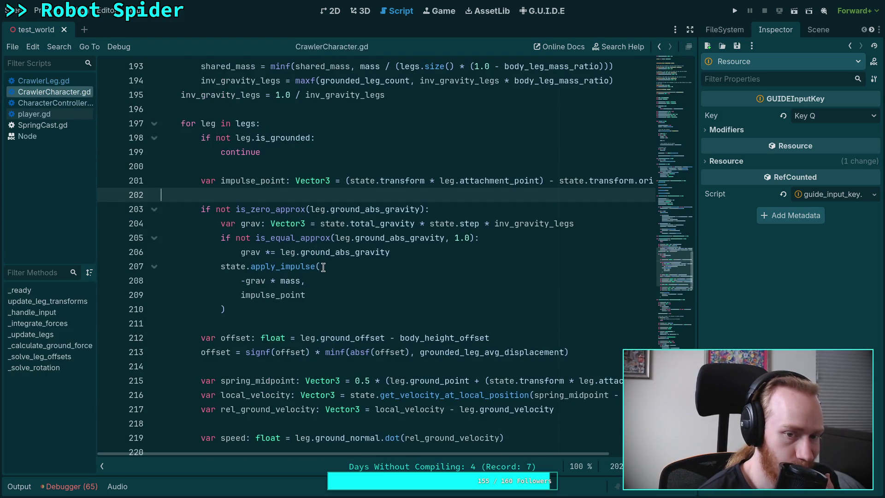
scroll(323, 270, down, 1)
scroll(295, 274, up, 2)
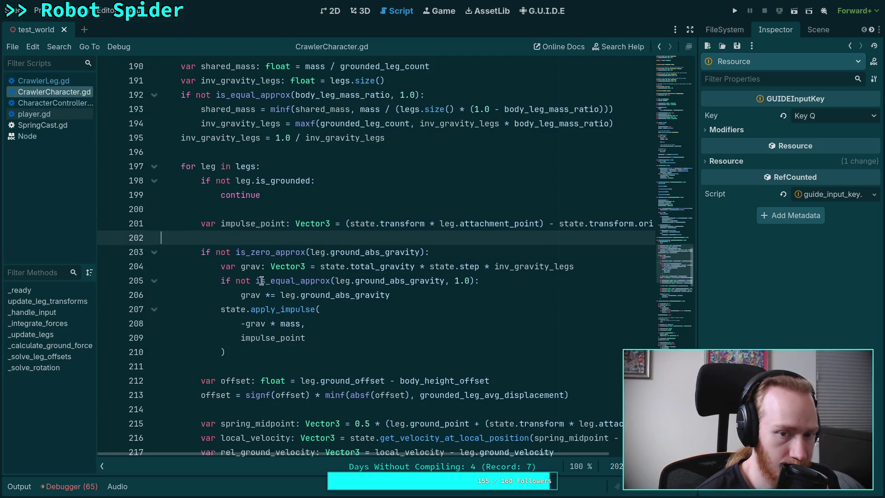
mouse_move(261, 281)
scroll(190, 285, up, 2)
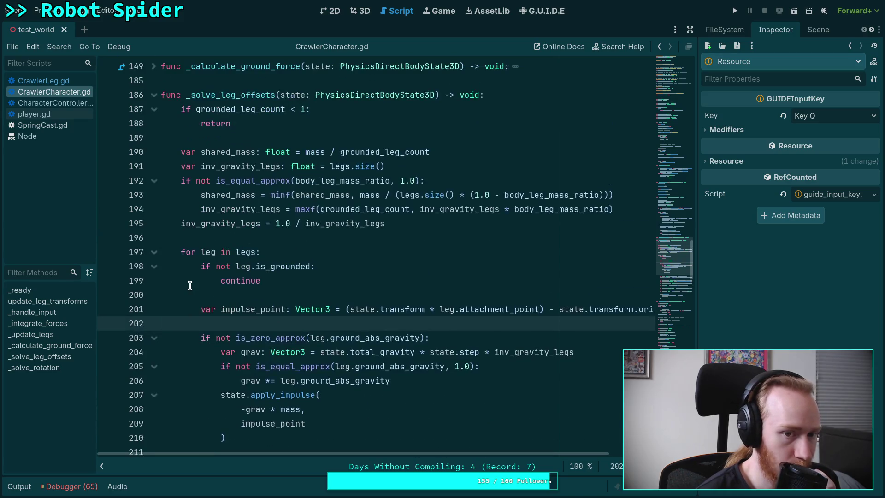
scroll(190, 286, down, 2)
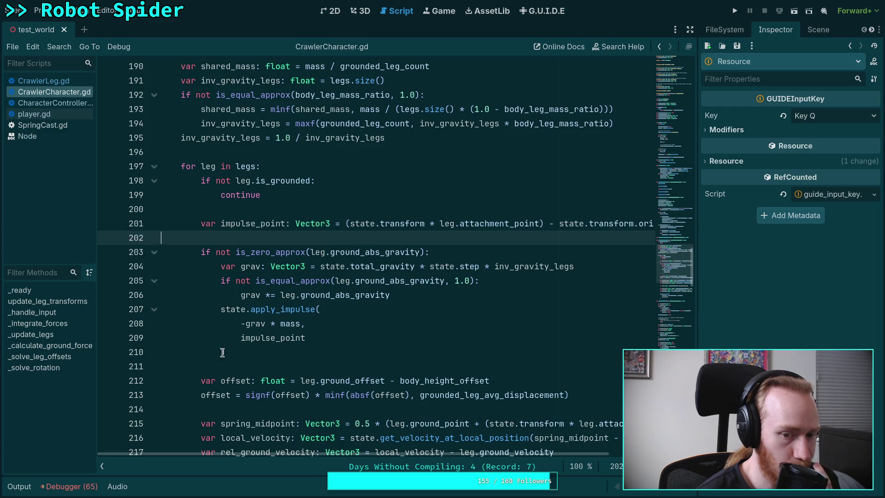
scroll(238, 351, up, 20)
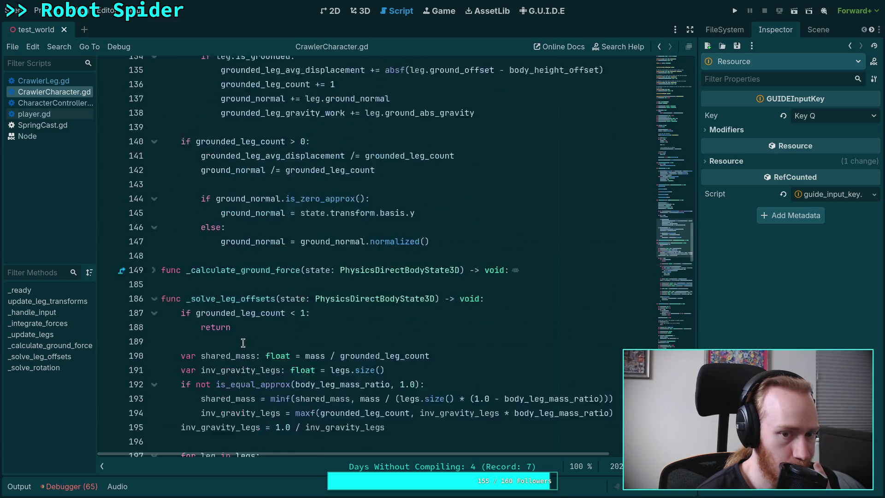
scroll(257, 236, down, 3)
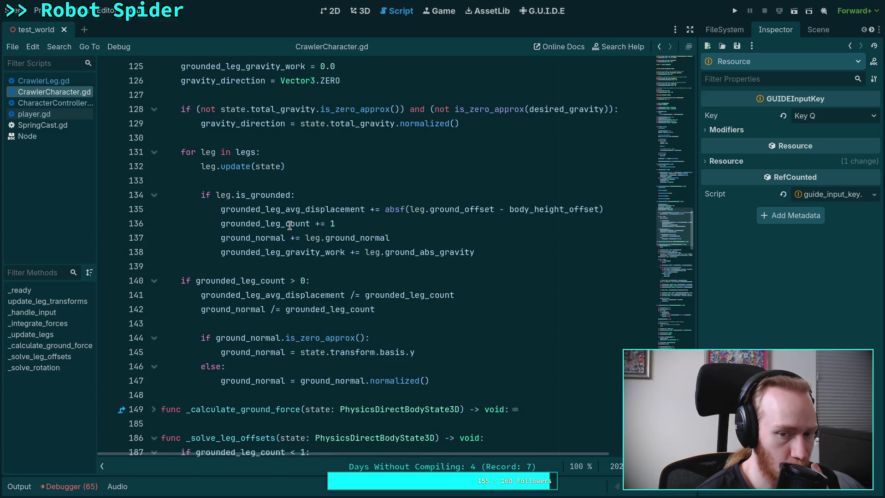
click(325, 166)
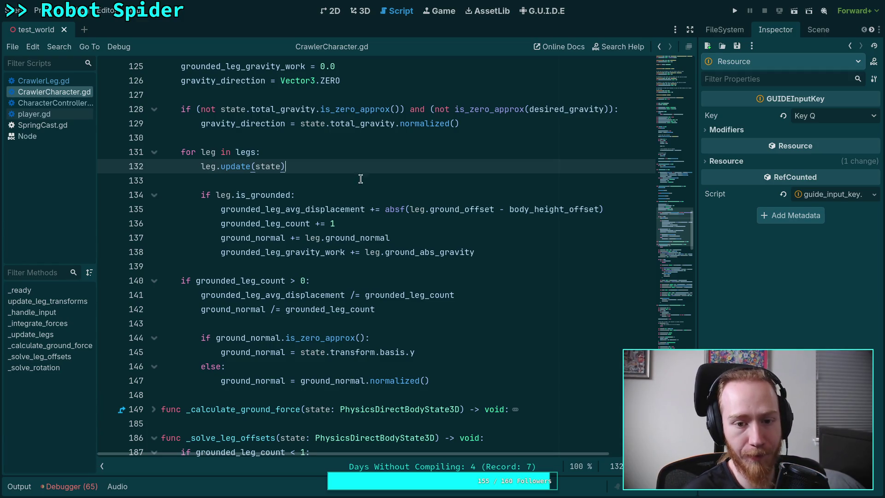
Remove the grounded_leg_gravity_work reset, accumulation and declaration lines.
click(527, 251)
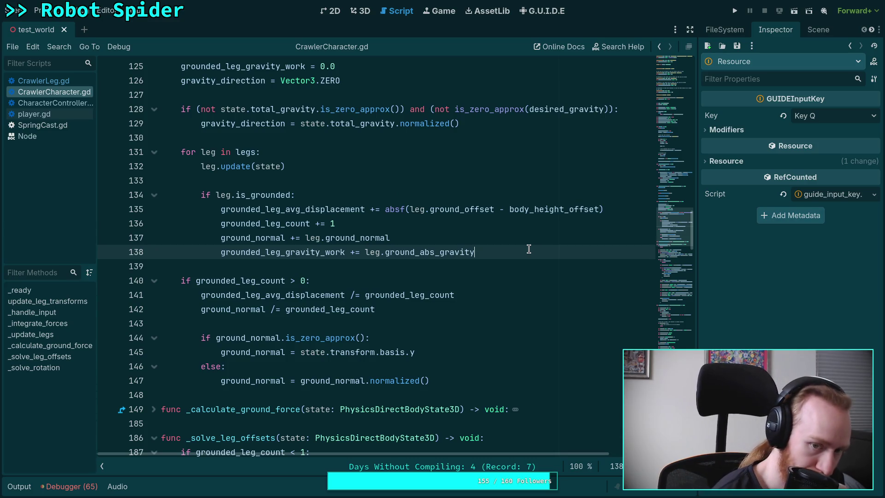
double_click(336, 251)
scroll(344, 232, up, 13)
scroll(344, 233, down, 9)
drag(357, 239, 361, 226)
key(BackSpace)
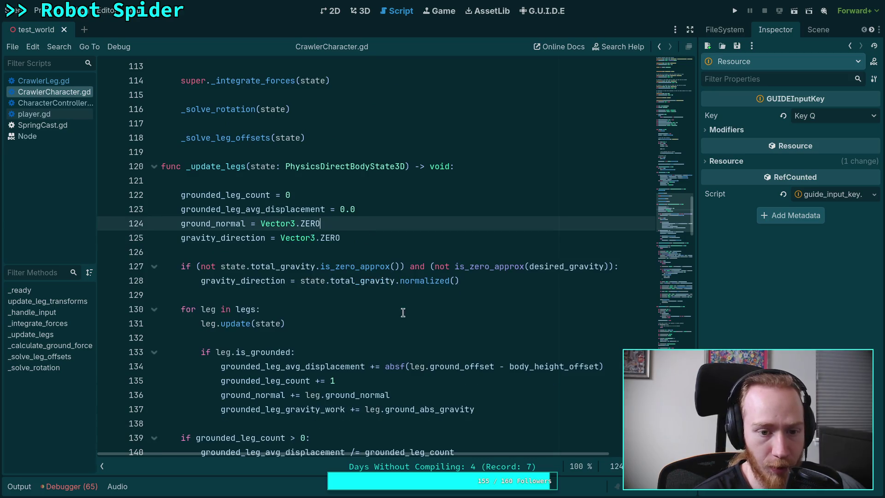
drag(491, 408, 491, 396)
key(BackSpace)
scroll(392, 287, up, 13)
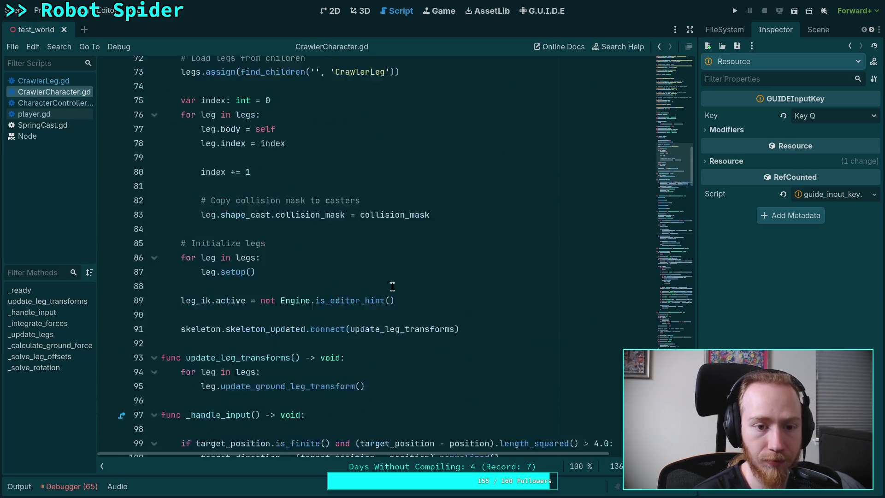
scroll(392, 286, up, 12)
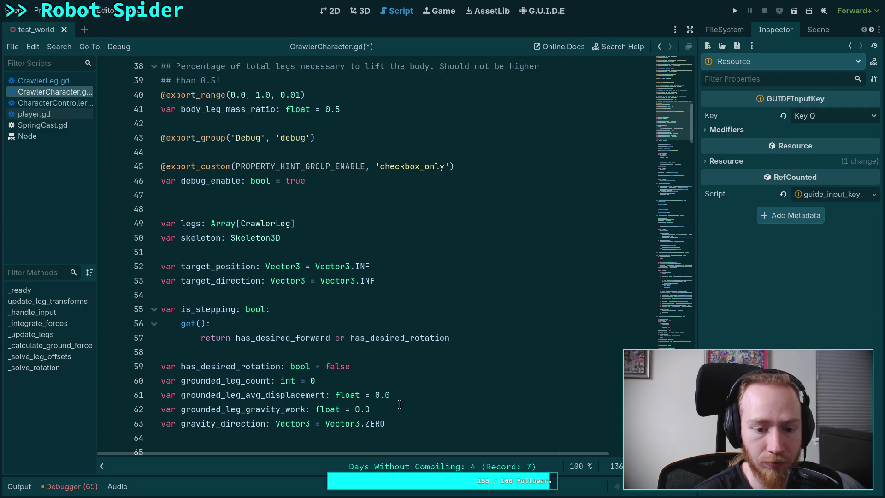
drag(400, 404, 408, 400)
key(BackSpace)
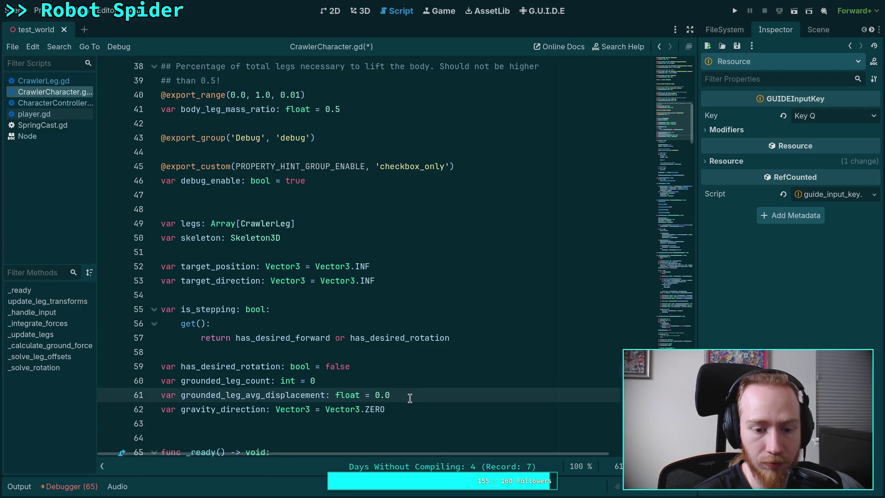
Select the gravity impulse block (lines 200–207) in _solve_leg_offsets.
scroll(410, 398, down, 20)
scroll(376, 333, down, 20)
scroll(318, 286, down, 8)
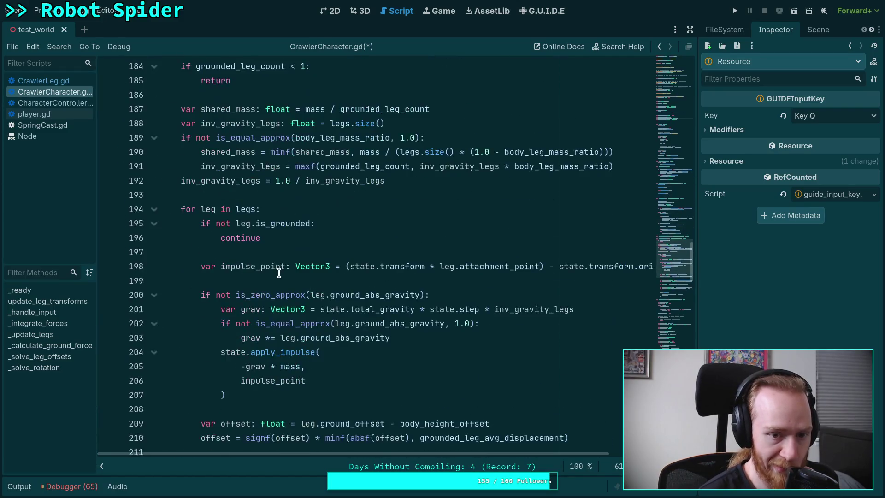
scroll(280, 274, down, 4)
scroll(242, 273, up, 1)
scroll(236, 272, up, 2)
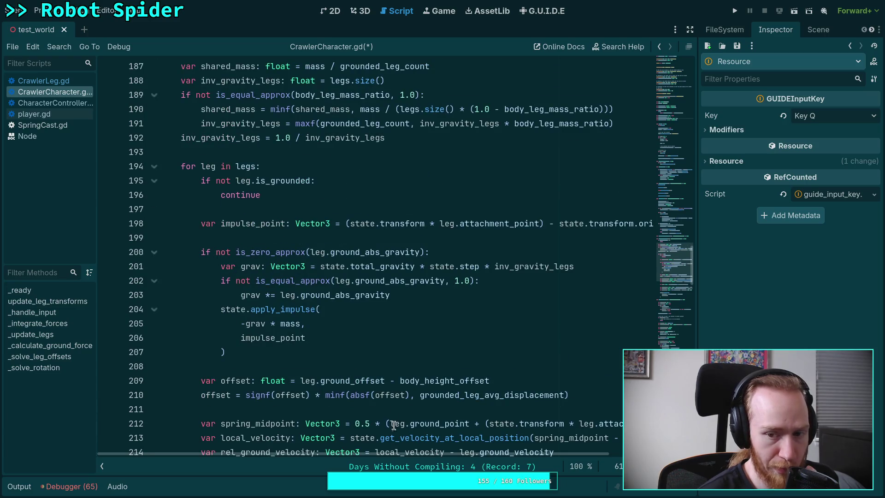
scroll(400, 454, right, 2)
scroll(424, 452, left, 2)
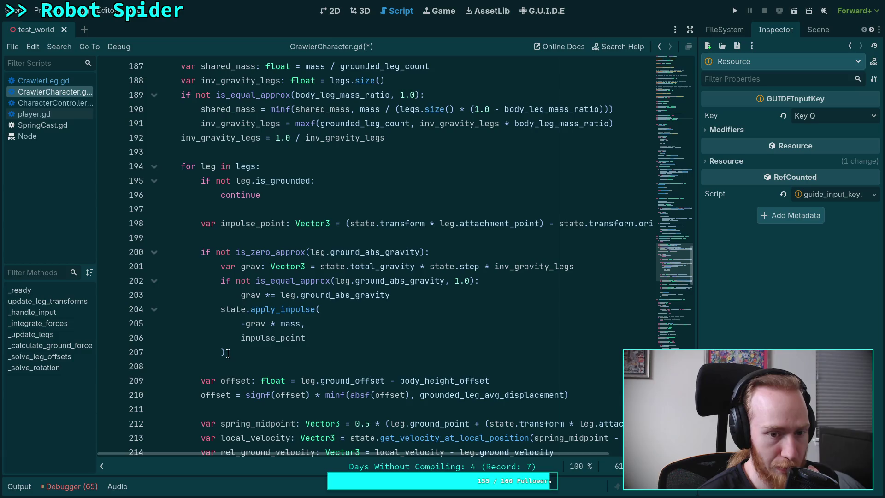
drag(227, 352, 201, 252)
key(ctrl+c)
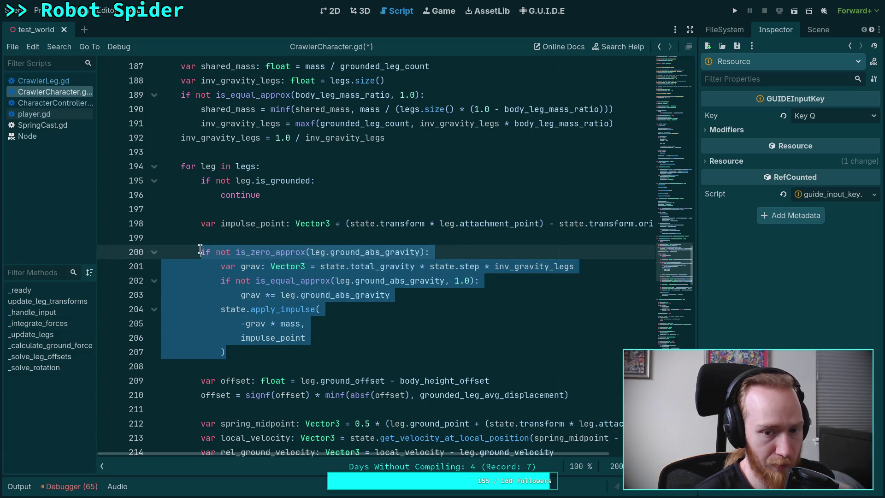
Cut the gravity impulse block and move the impulse_point line down beside the spring impulse.
key(BackSpace)
click(242, 223)
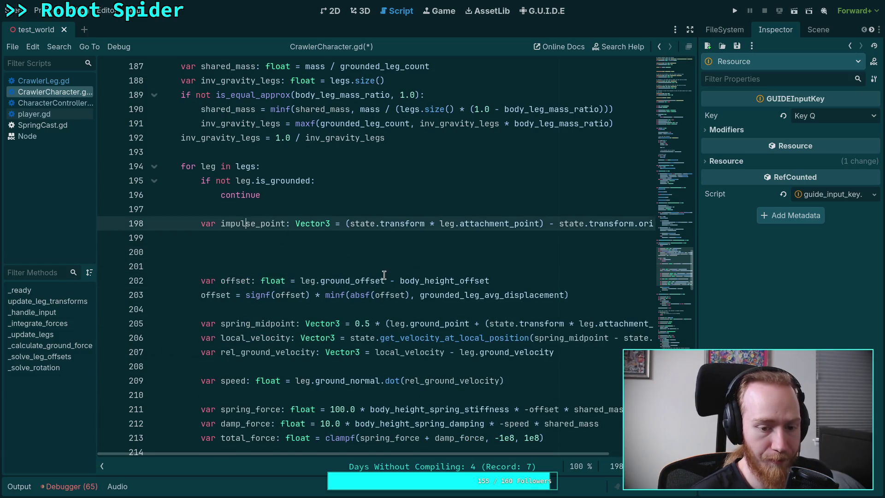
scroll(241, 223, down, 3)
key(alt+Down)
key(alt+Down)
key(alt+Down)
key(alt+Down)
key(alt+Down)
key(alt+Down)
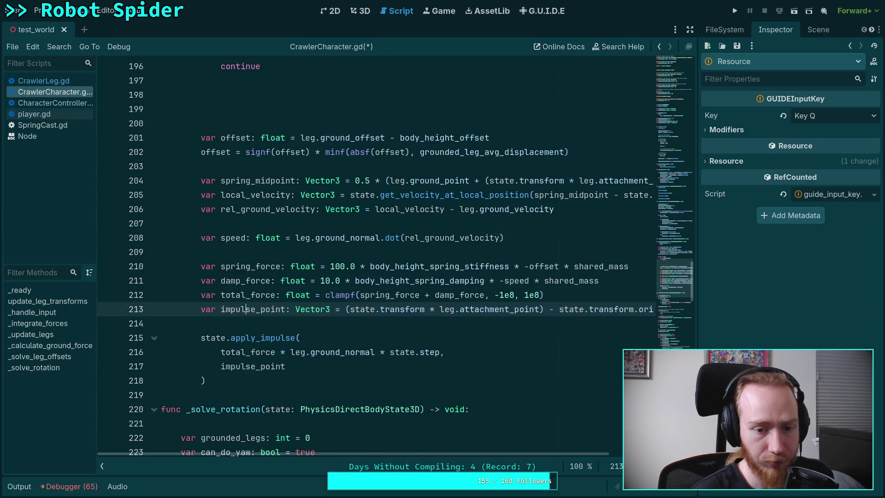
scroll(258, 323, up, 19)
drag(258, 409, 258, 399)
key(BackSpace)
key(BackSpace)
key(BackSpace)
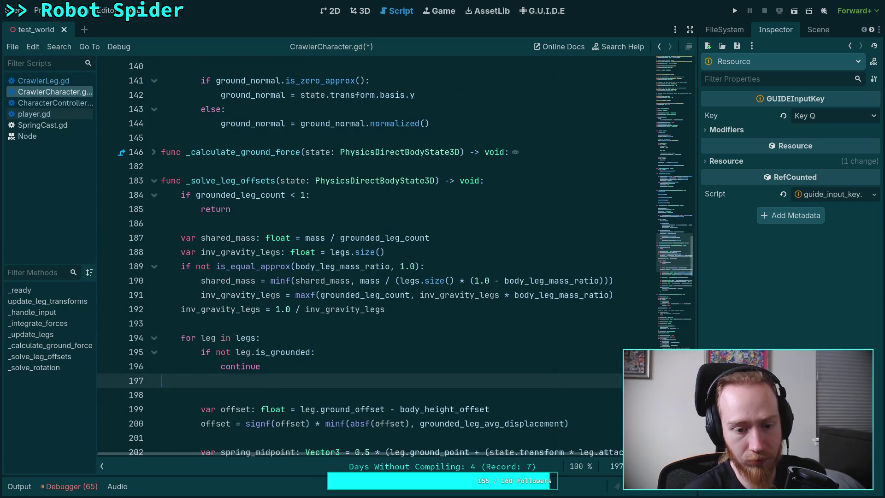
scroll(295, 364, up, 8)
scroll(294, 283, down, 2)
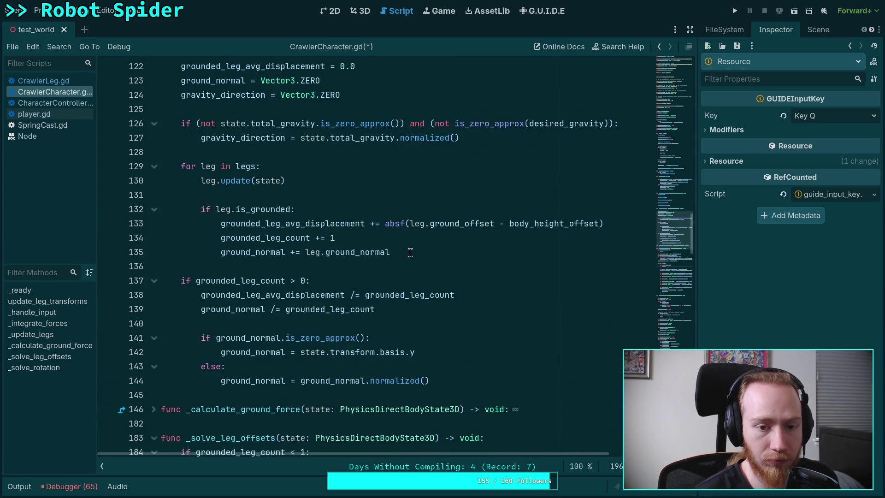
Paste the gravity impulse block under the grounded-leg code in _update_legs, indented one level.
click(465, 250)
key(Return)
key(Return)
key(ctrl+v)
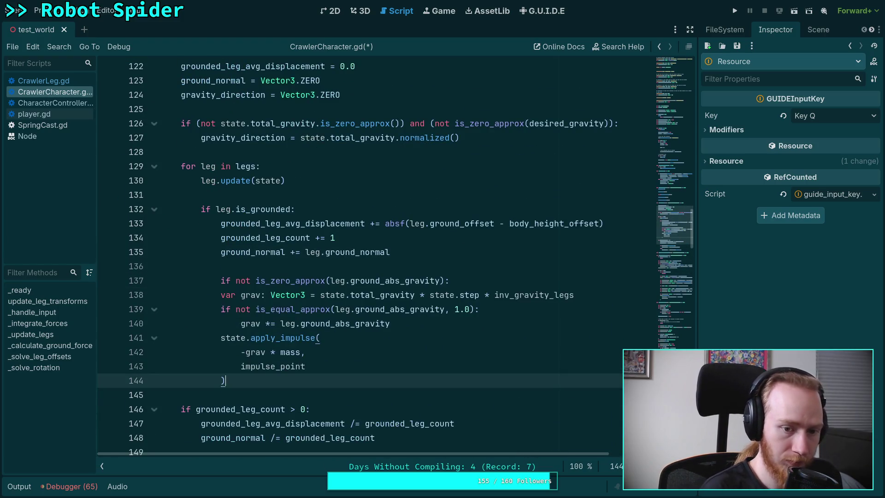
mouse_move(162, 279)
mouse_down()
mouse_move(277, 367)
mouse_move(258, 380)
mouse_up()
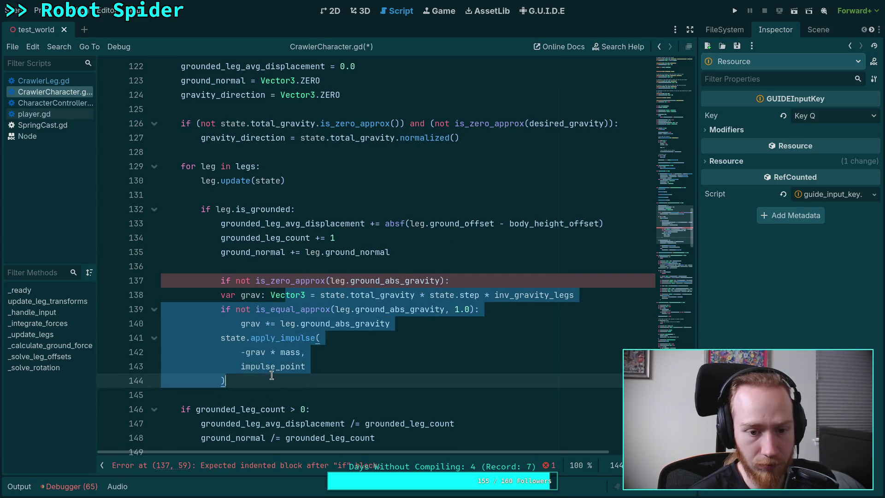
key(Tab)
click(341, 310)
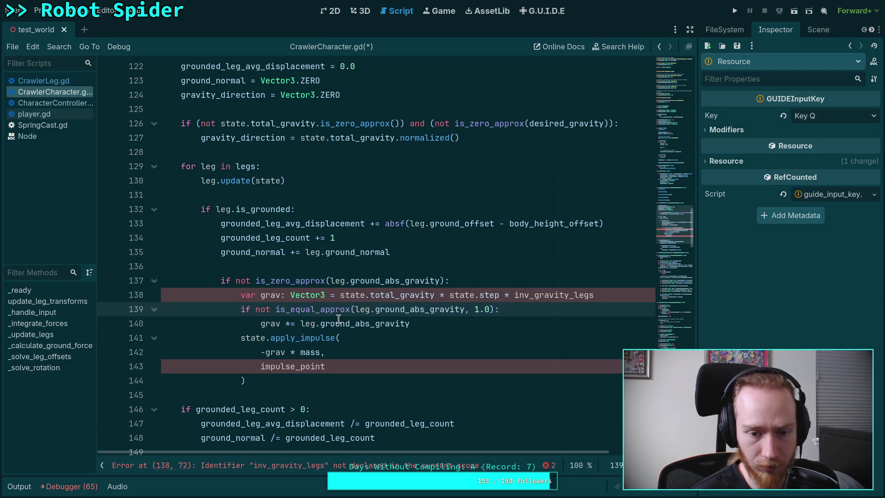
Locate and cut the inv_gravity_legs declaration from _solve_leg_offsets.
scroll(339, 317, up, 1)
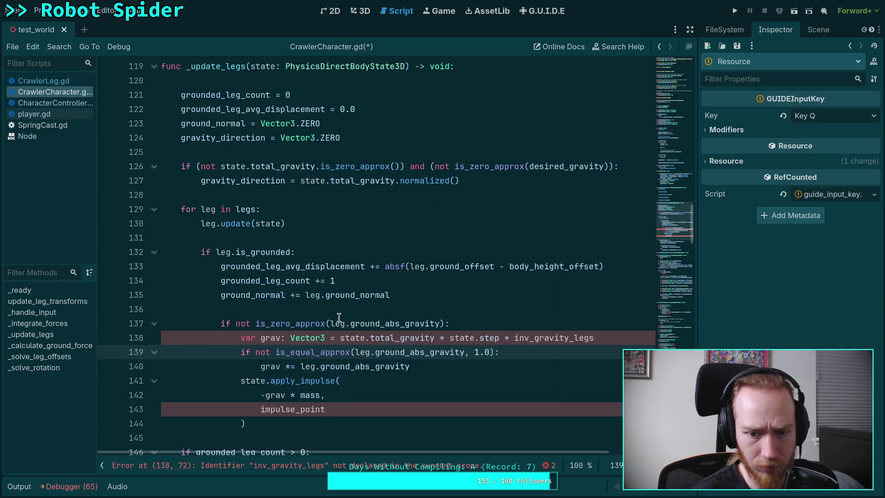
double_click(542, 338)
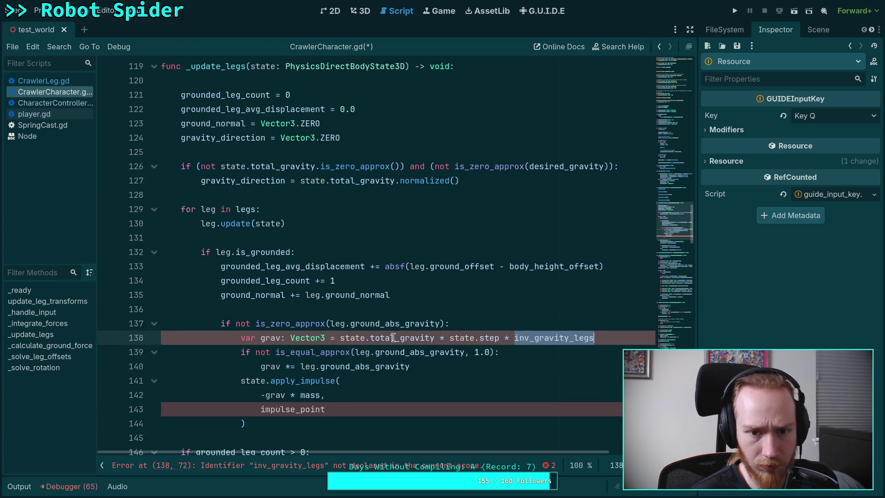
scroll(542, 339, down, 10)
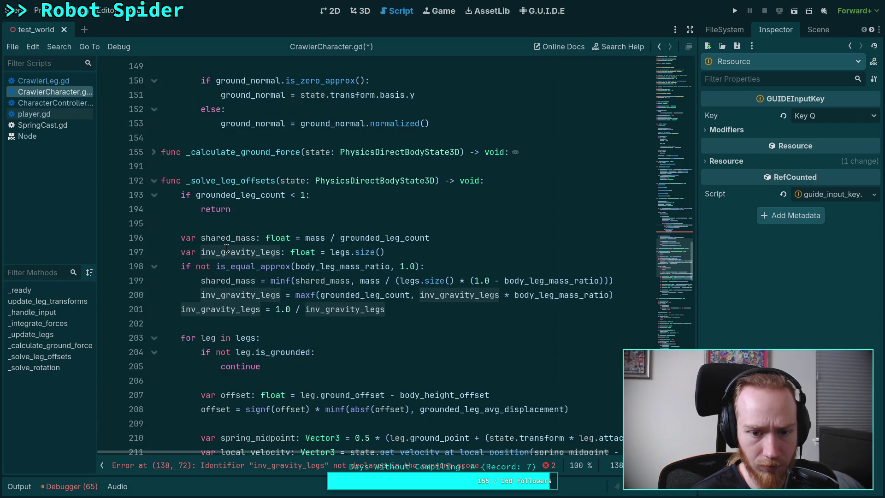
double_click(226, 249)
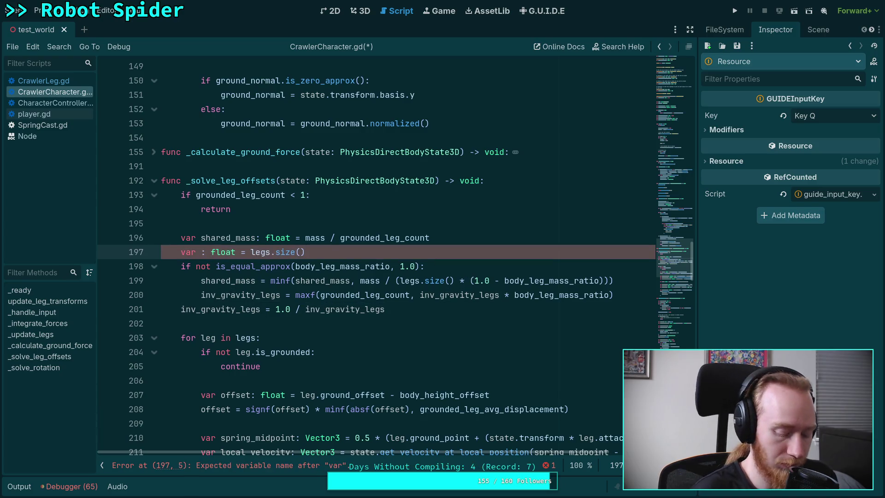
click(454, 254)
scroll(396, 245, up, 10)
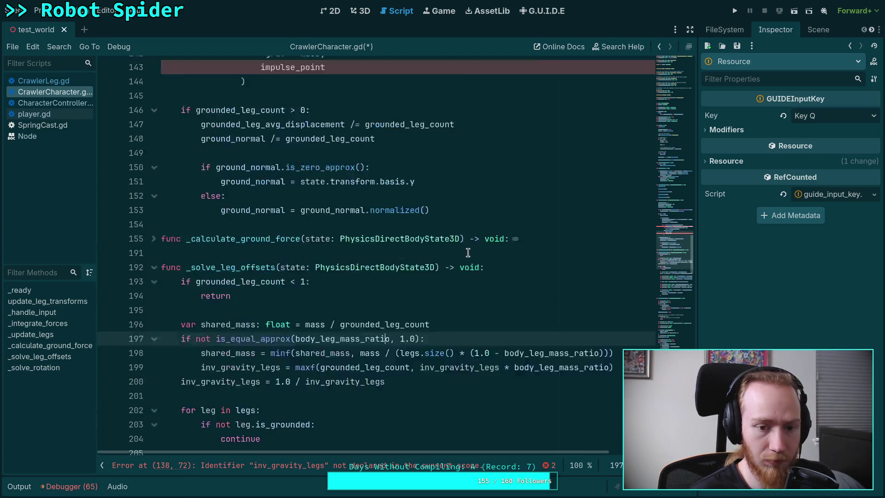
click(334, 194)
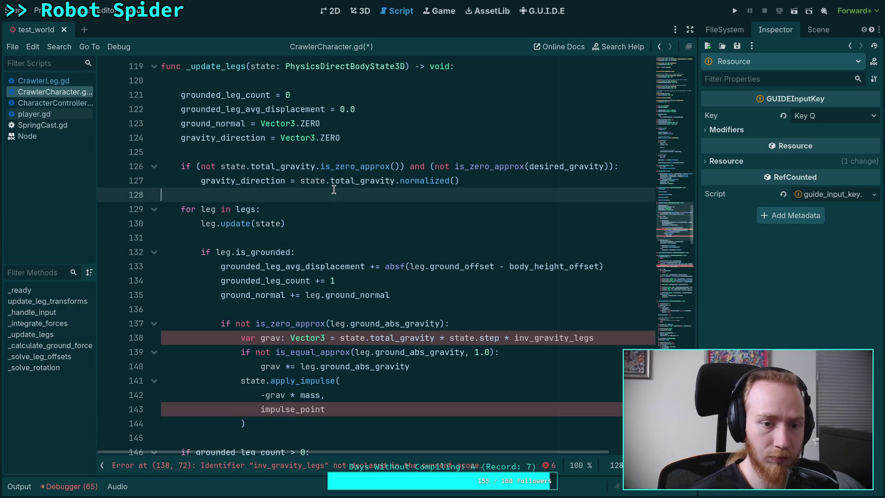
Paste the inv_gravity_legs declaration above the leg loop, then remove it as misplaced.
key(Return)
key(Return)
key(Up)
text(var inv_gravity_legs: float = legs.size())
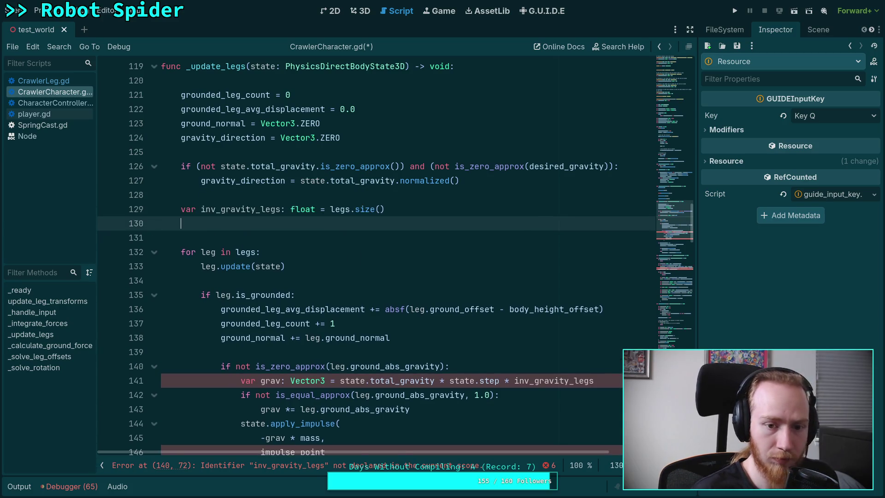
scroll(374, 248, down, 3)
scroll(373, 248, down, 7)
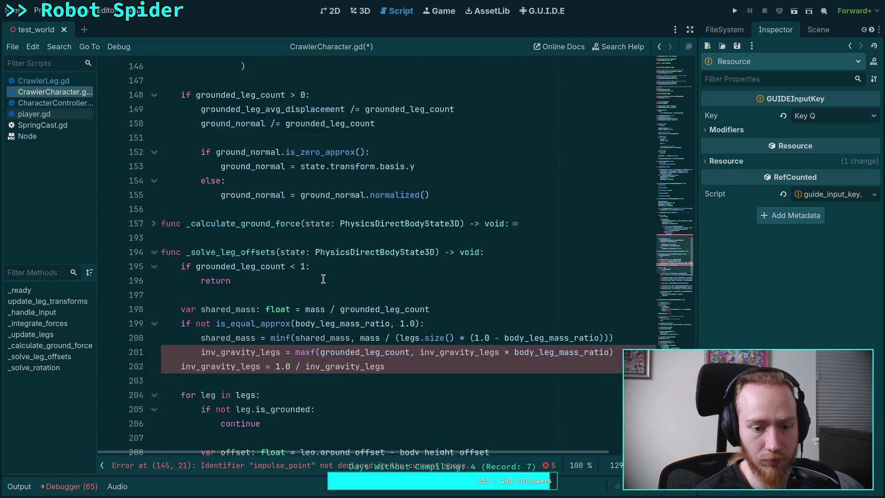
scroll(287, 321, up, 2)
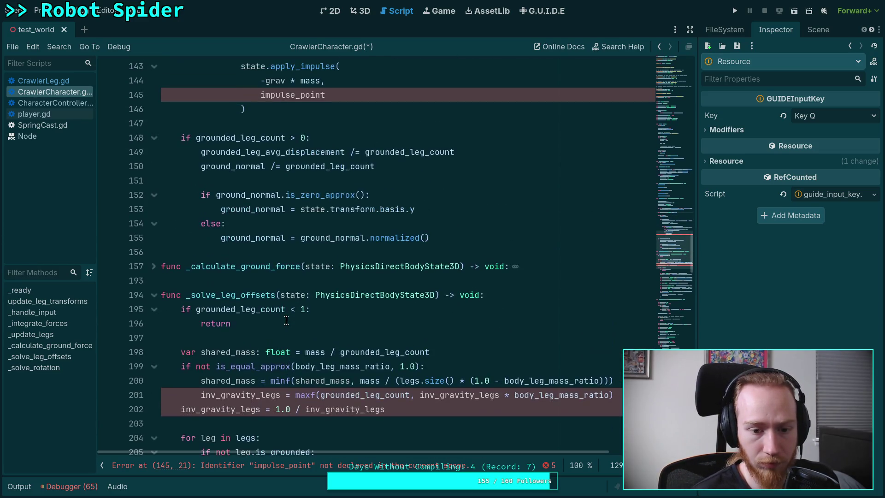
scroll(287, 320, up, 6)
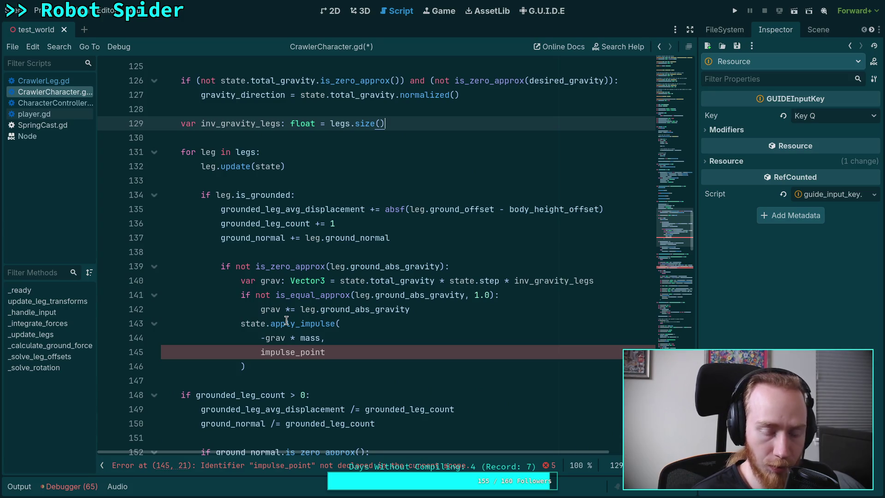
key(ctrl+shift+k)
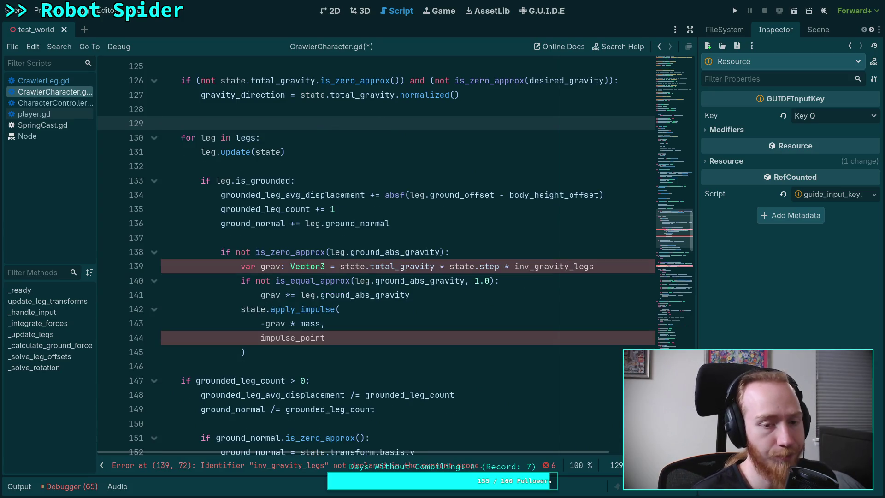
key(ctrl+shift+k)
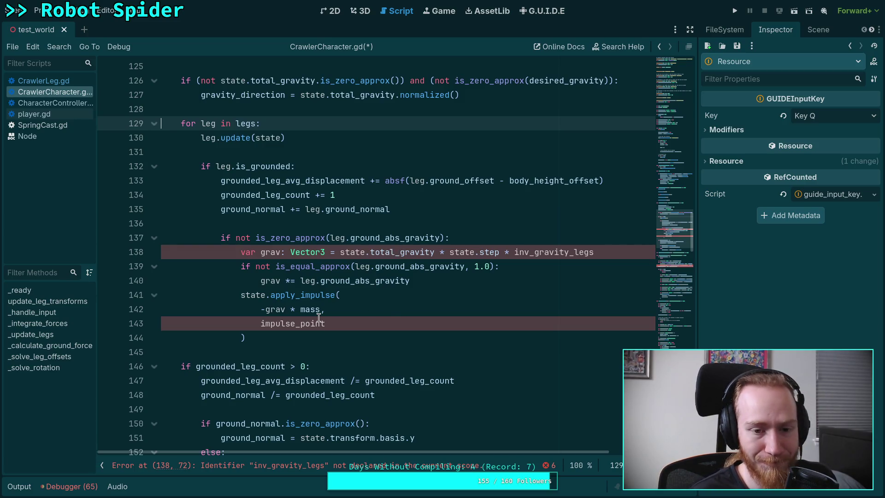
Start a second leg loop after the first and place the inv_gravity_legs declaration before it.
click(445, 225)
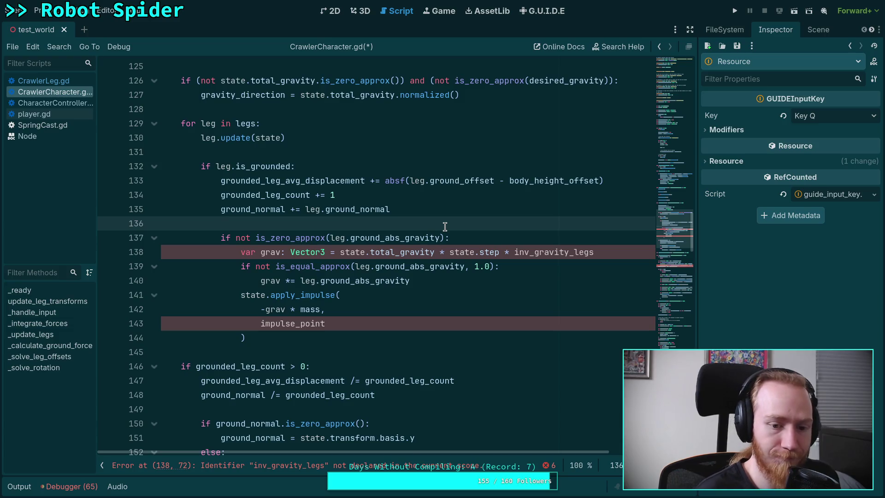
key(Return)
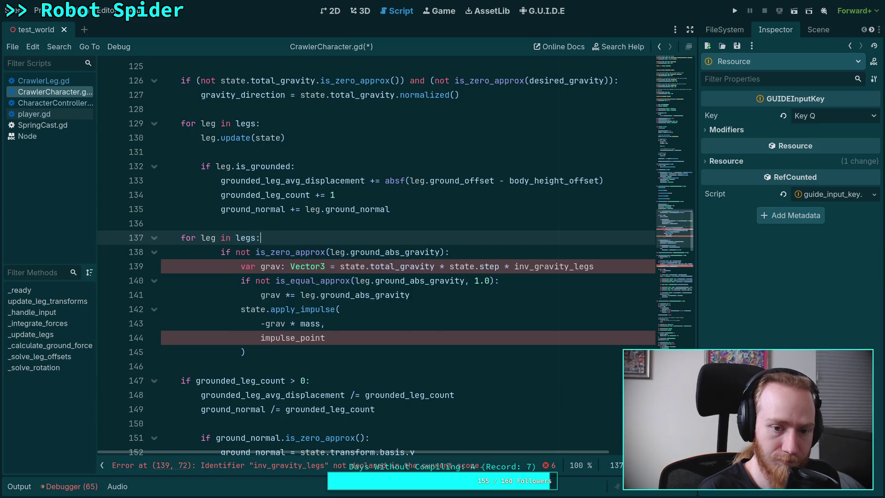
key(Return)
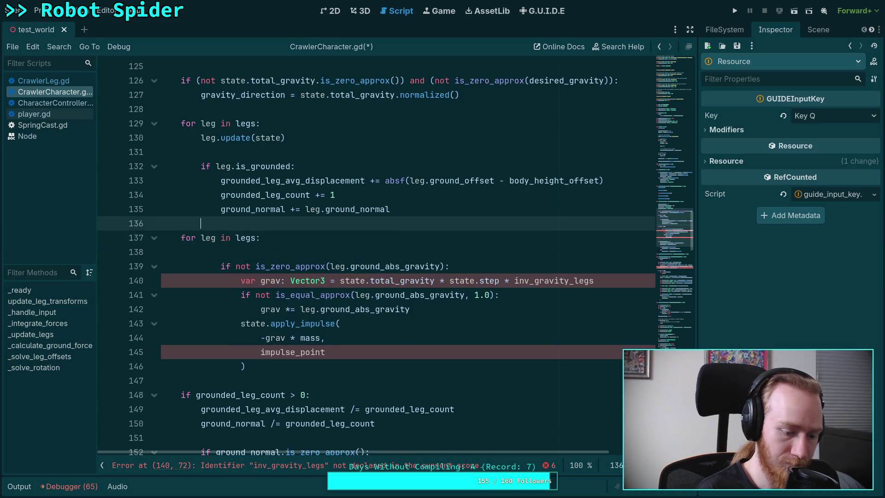
key(alt+Up)
key(Return)
text(var inv_gravity_legs: float = legs.size())
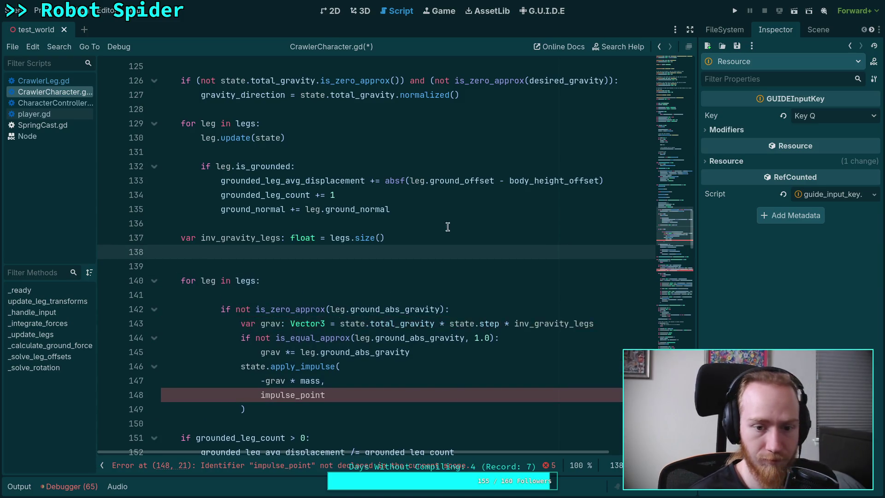
scroll(223, 180, down, 15)
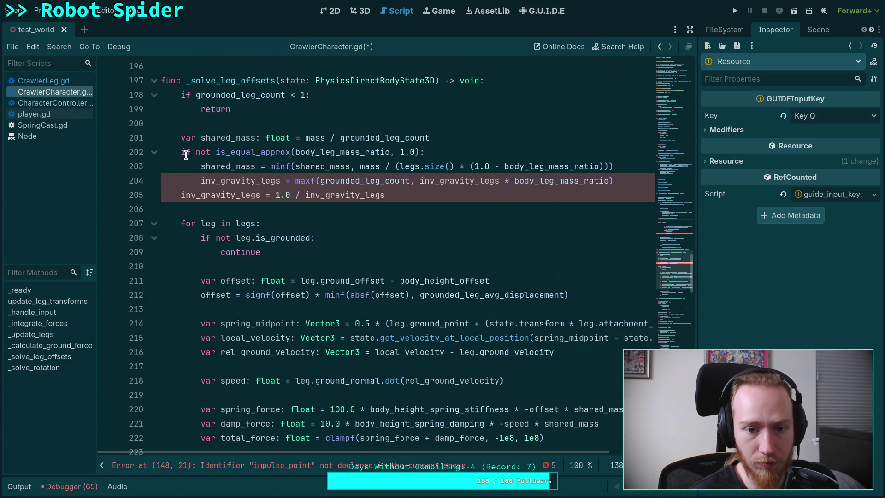
Move the mass ratio adjustment under the inv_gravity_legs declaration, deleting the shared_mass line.
drag(183, 152, 385, 195)
right_click(282, 170)
click(320, 215)
scroll(320, 215, up, 15)
click(228, 210)
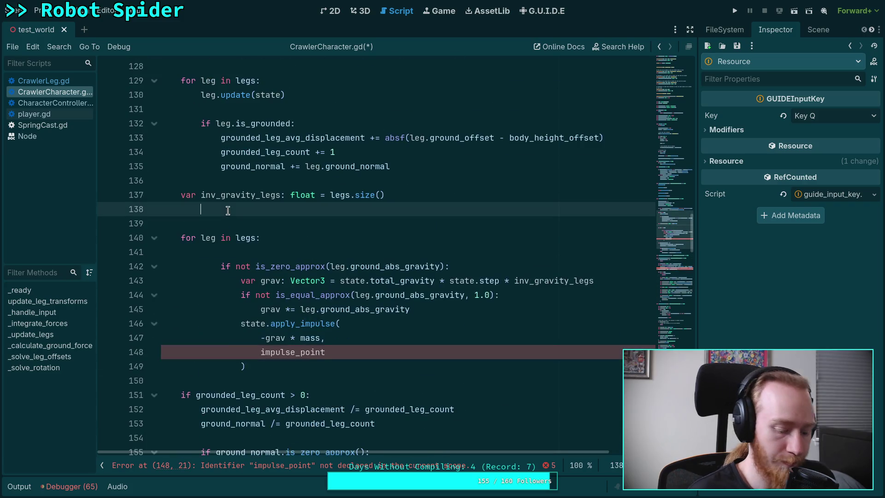
key(ctrl+v)
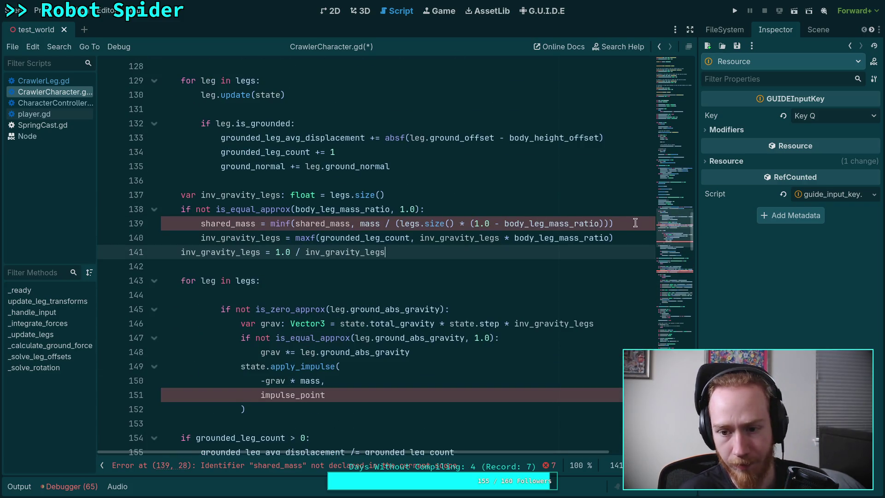
drag(635, 223, 426, 209)
key(BackSpace)
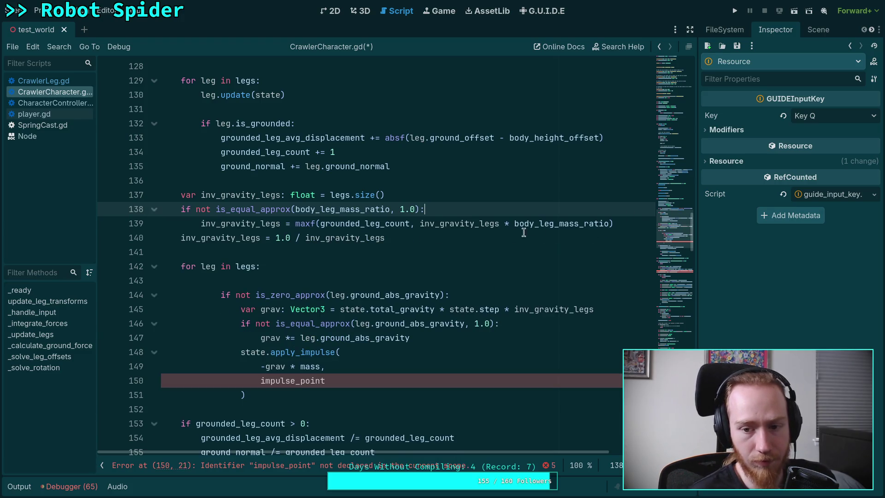
Check the uses of inv_gravity_legs and grounded_leg_count, then go to blank line 143.
double_click(453, 224)
scroll(419, 263, down, 2)
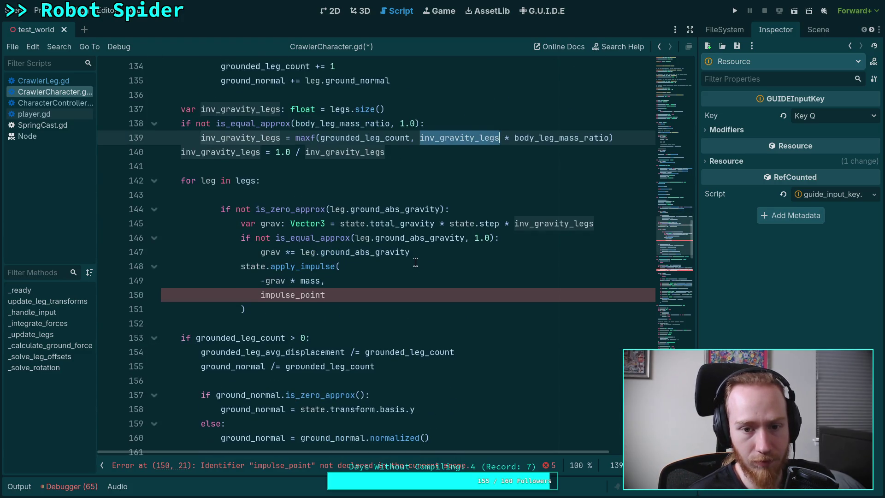
double_click(357, 138)
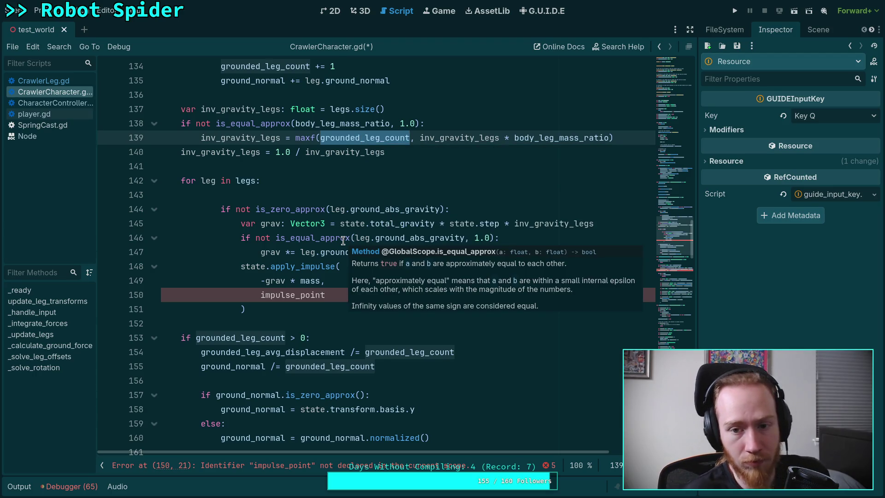
scroll(343, 240, down, 4)
scroll(300, 217, up, 4)
click(255, 195)
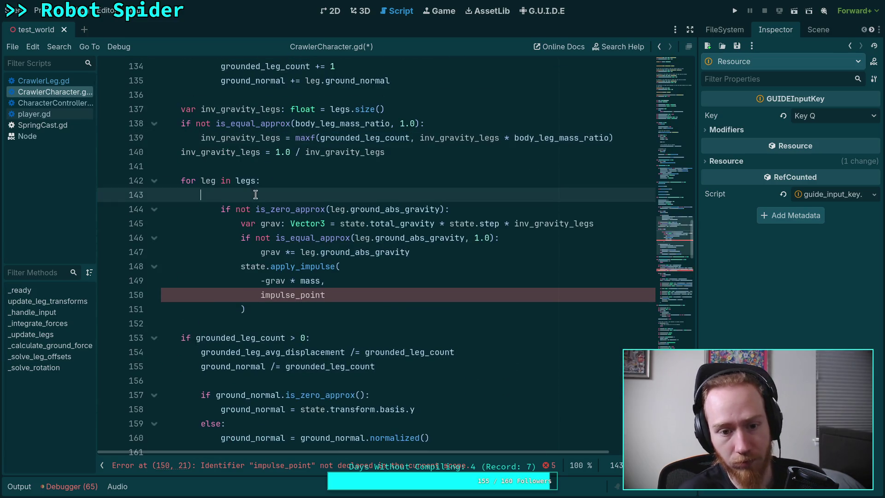
Remove the blank line at the leg loop start and unindent the loop body one level.
key(Delete)
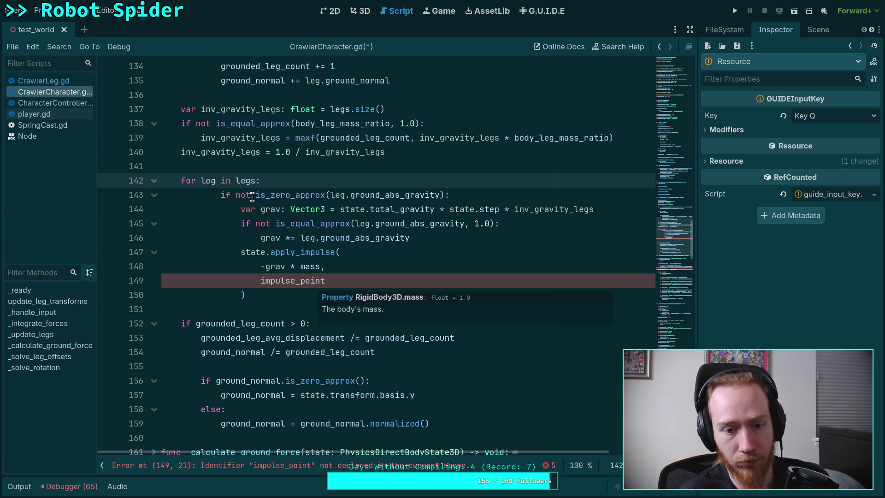
drag(253, 195, 246, 295)
key(shift+Tab)
click(323, 268)
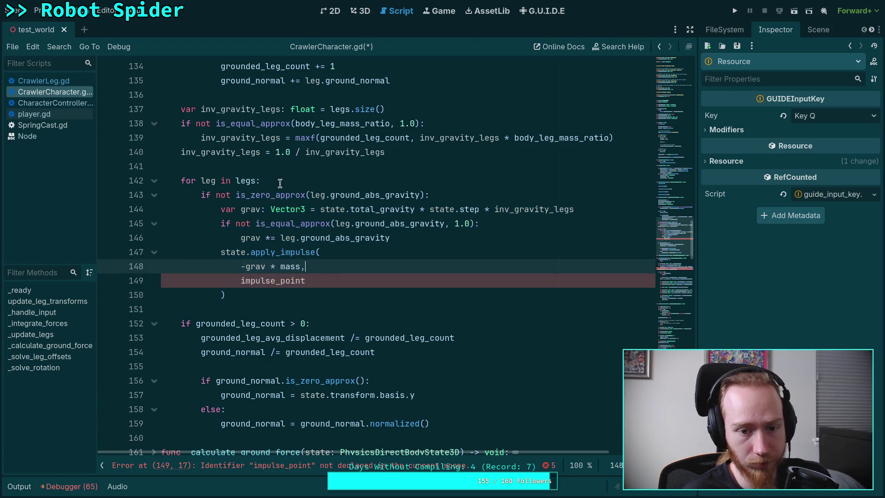
Drop 'not' from the zero-gravity check and add a continue beneath it.
double_click(223, 195)
key(Delete)
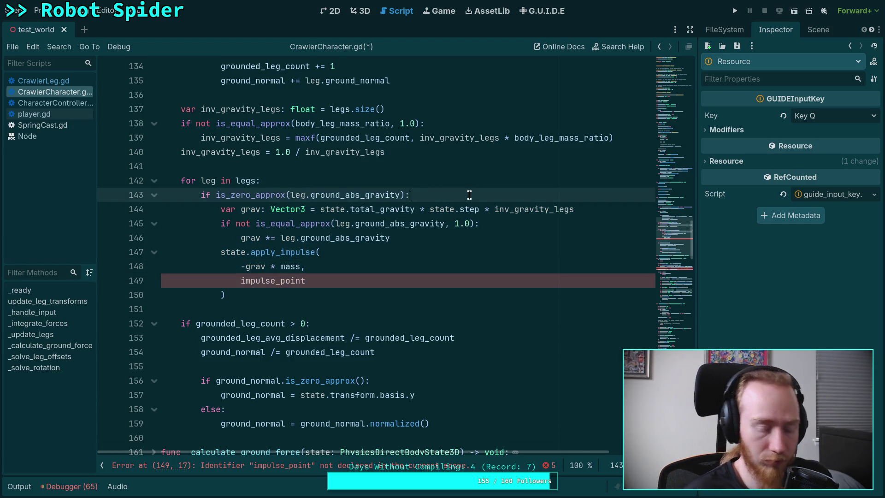
key(Return)
text(tinue)
key(Return)
key(Down)
Fix the indentation of the gravity impulse block under the check.
key(shift+Down)
key(shift+Down)
key(shift+Down)
key(shift+Down)
key(Tab)
key(Tab)
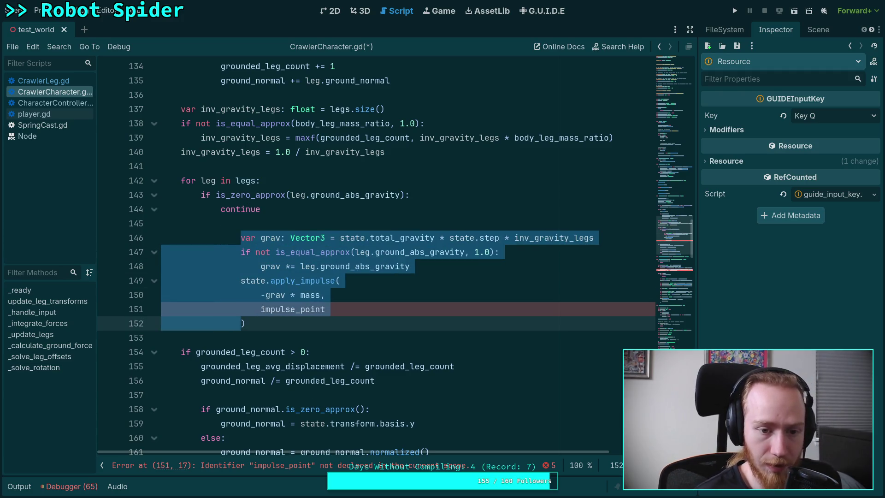
key(shift+Tab)
key(shift+Tab)
key(shift+Tab)
click(357, 339)
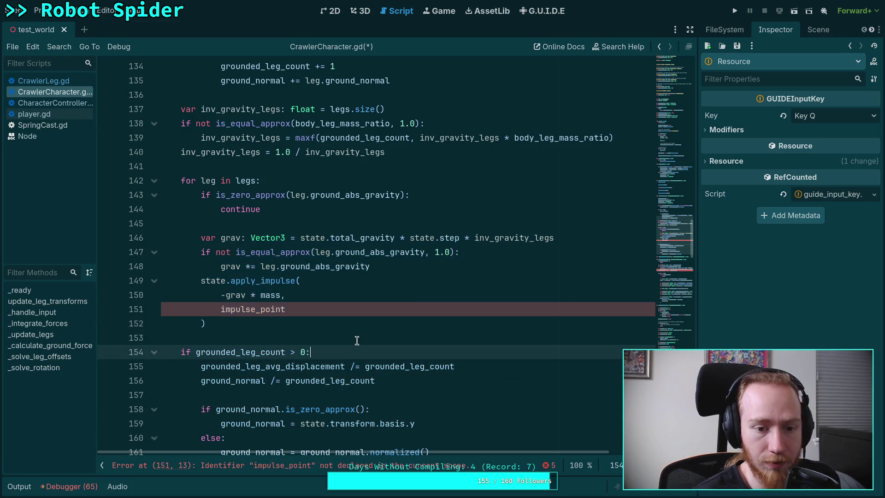
Delete the old inv_gravity_legs lines in _solve_leg_offsets.
scroll(345, 318, down, 9)
drag(394, 236, 161, 220)
key(BackSpace)
key(BackSpace)
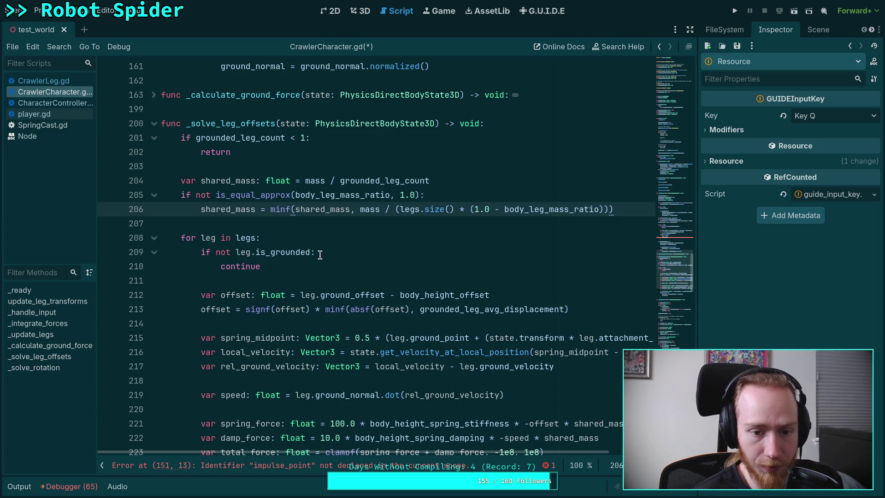
scroll(305, 256, down, 10)
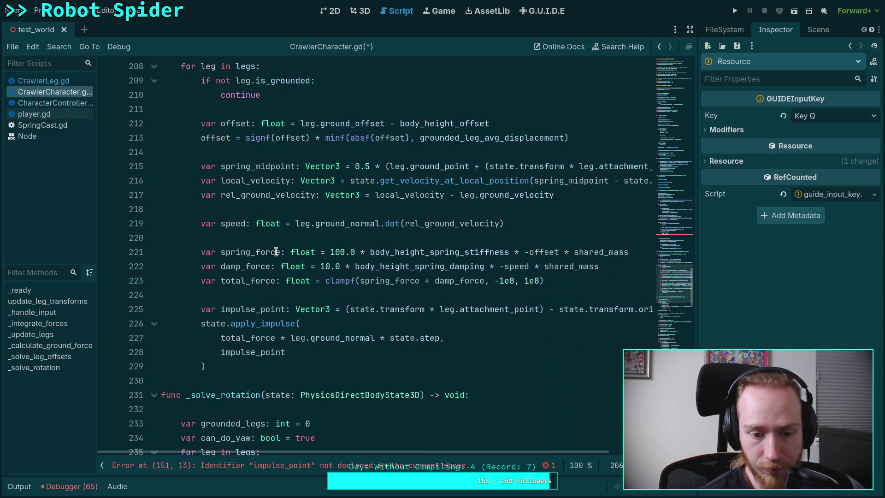
scroll(272, 248, up, 14)
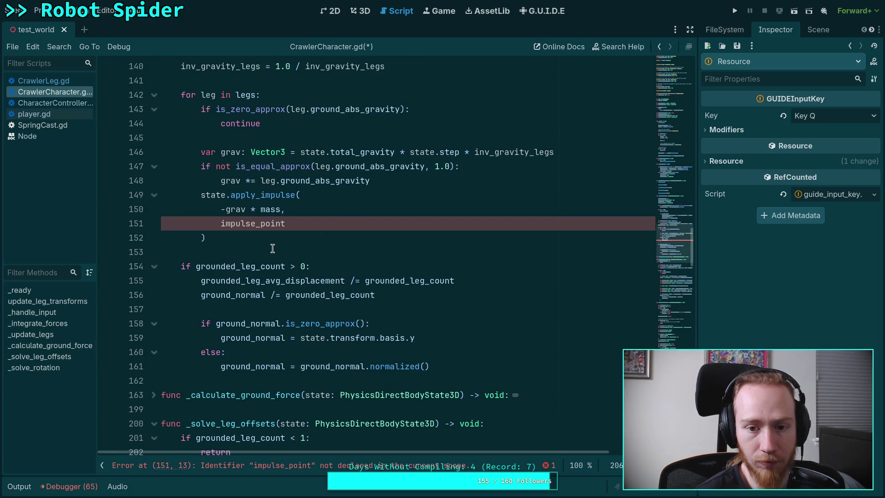
Glance at CharacterController.gd and CrawlerLeg.gd, then return to CrawlerCharacter.gd.
click(73, 106)
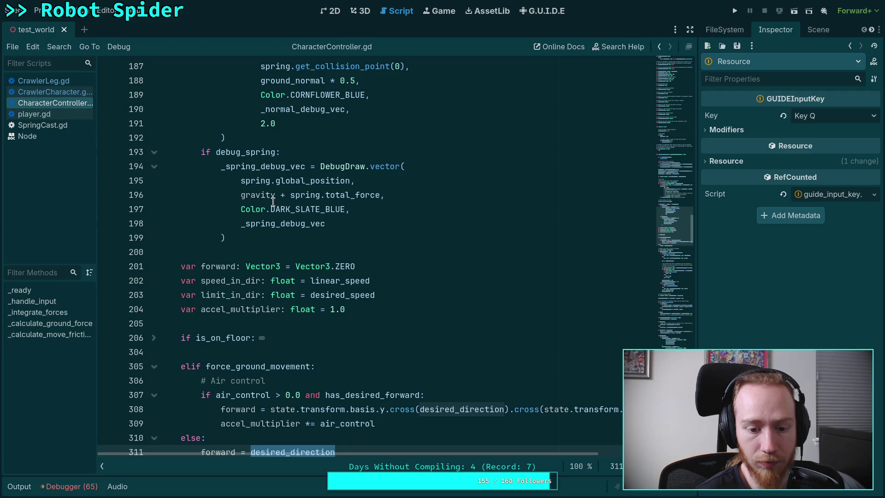
click(43, 82)
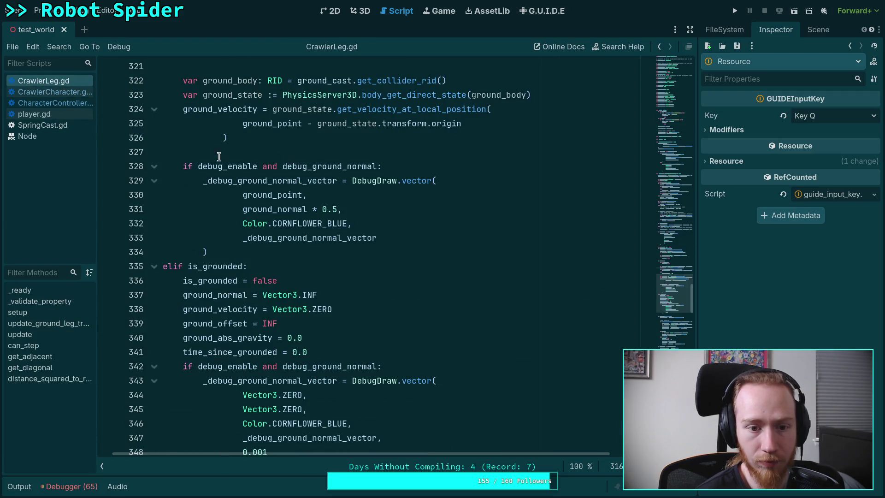
click(55, 92)
click(63, 100)
click(60, 92)
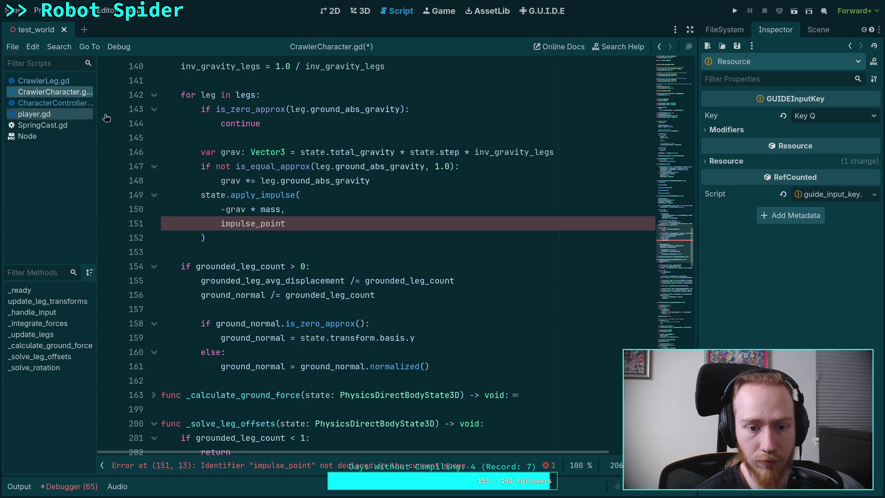
scroll(290, 239, up, 2)
Change the line 143 check to 'if (not leg.is_grounded) or ...'.
click(266, 182)
click(209, 194)
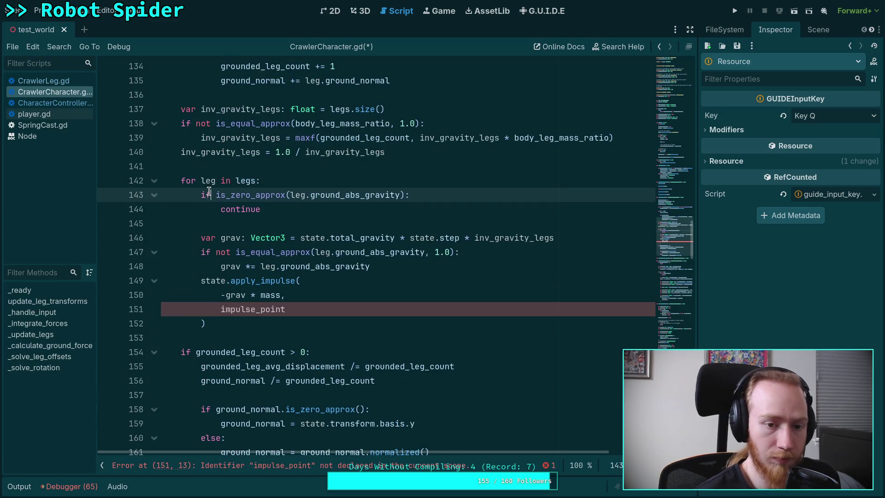
text((not leg.is)
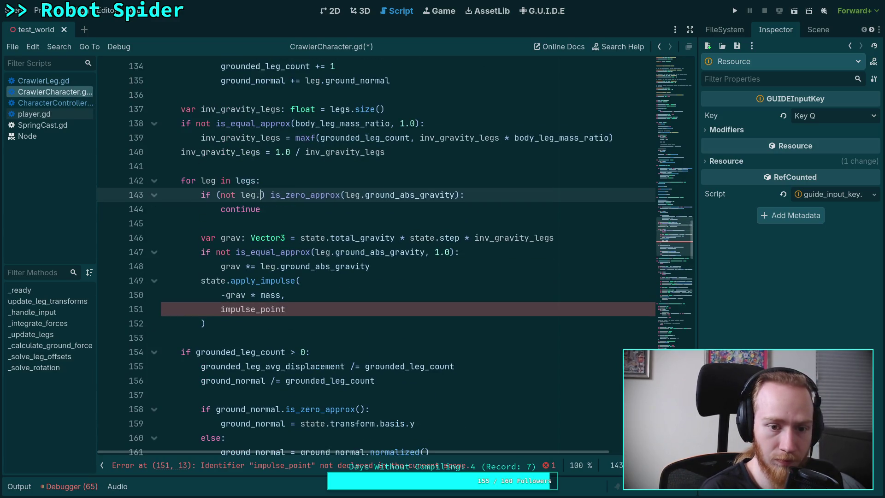
text(_)
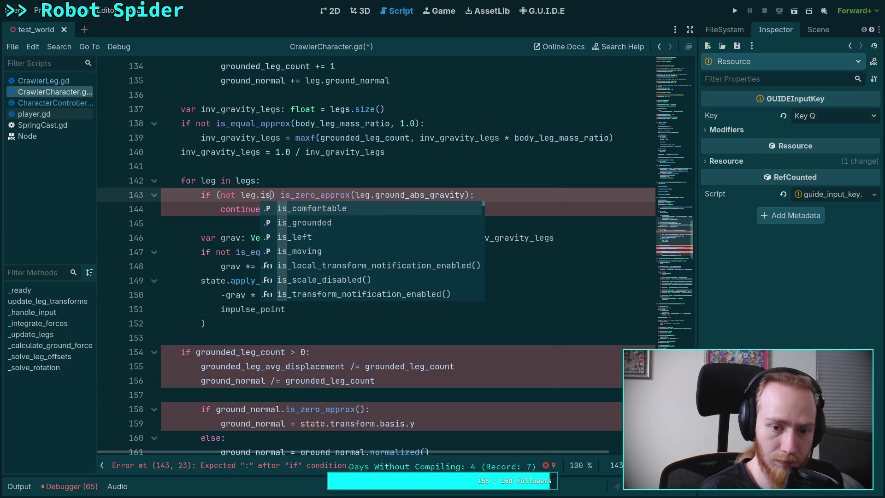
key(Down)
key(Return)
text(or)
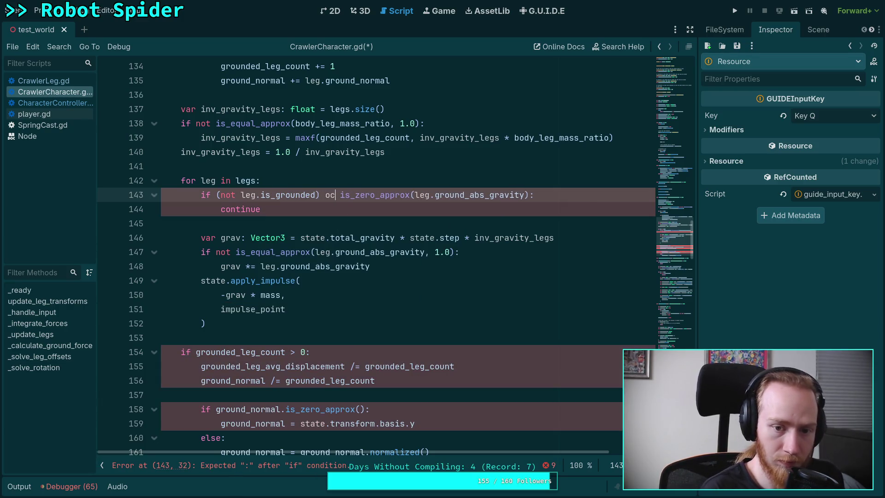
click(236, 224)
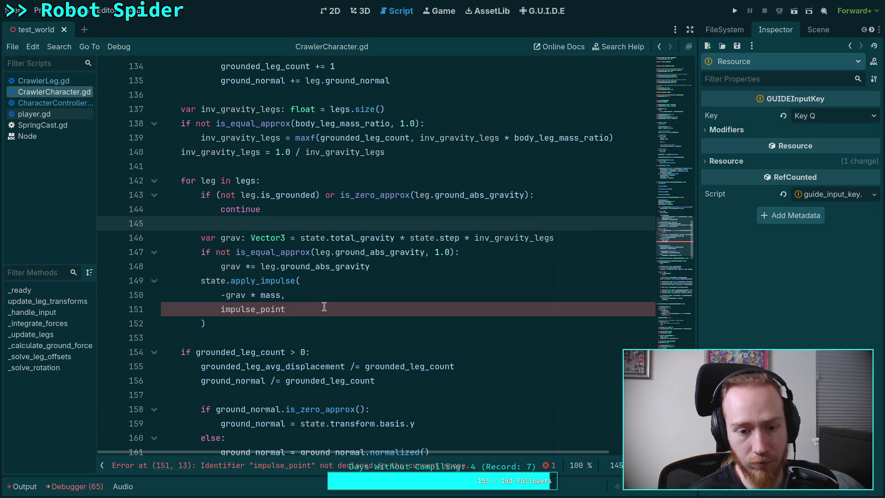
Move the attachment-point offset expression in place of impulse_point on lines 228 and 151.
scroll(324, 306, down, 20)
drag(348, 267, 650, 266)
key(ctrl+x)
click(224, 306)
double_click(223, 309)
key(ctrl+v)
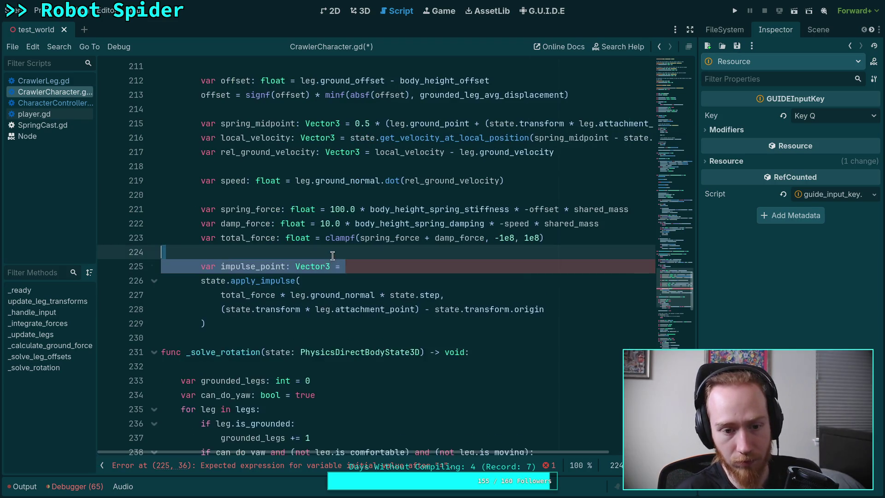
scroll(295, 249, up, 12)
double_click(277, 223)
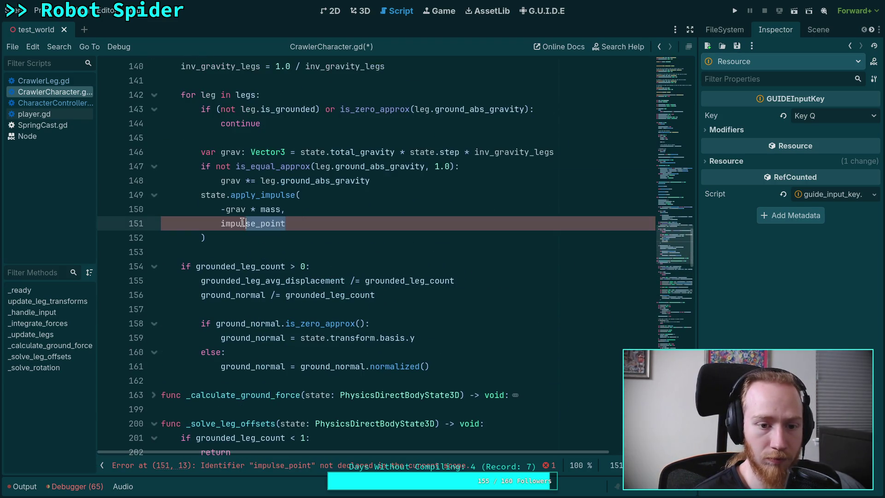
double_click(279, 221)
key(BackSpace)
key(ctrl+v)
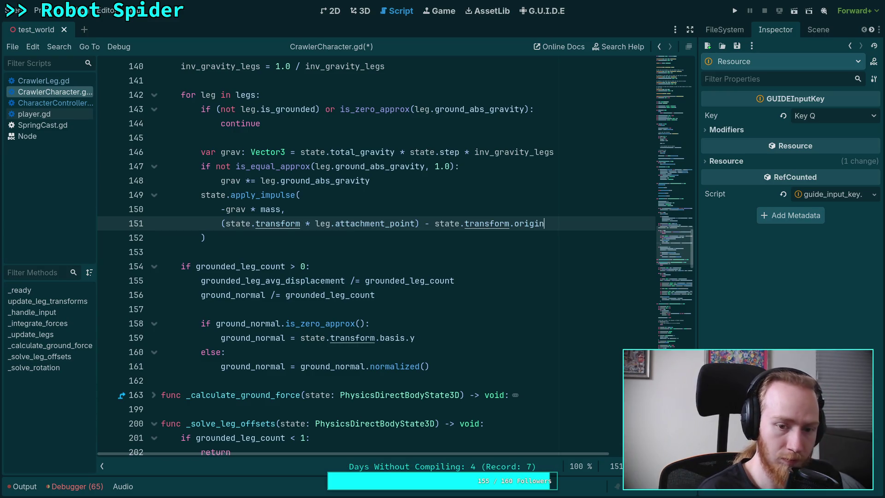
Save CrawlerCharacter.gd and launch the project to test the spider.
key(ctrl+n)
key(Escape)
key(ctrl+s)
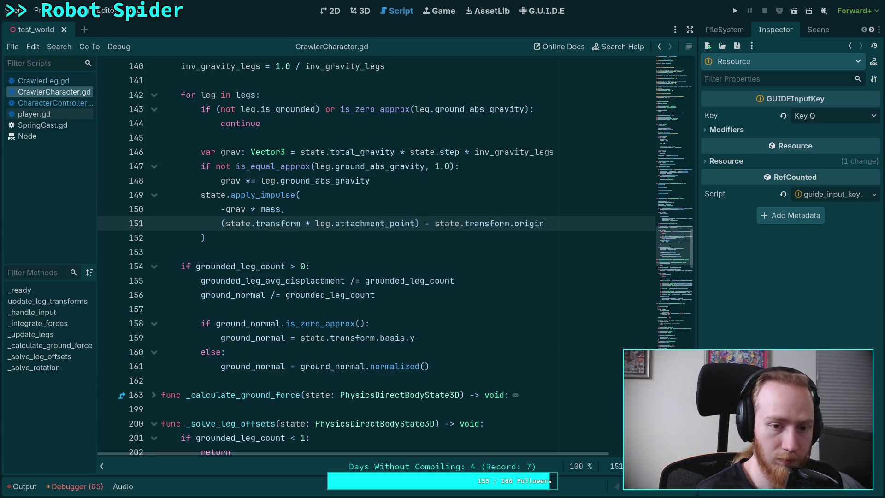
click(363, 211)
scroll(447, 211, up, 2)
click(734, 10)
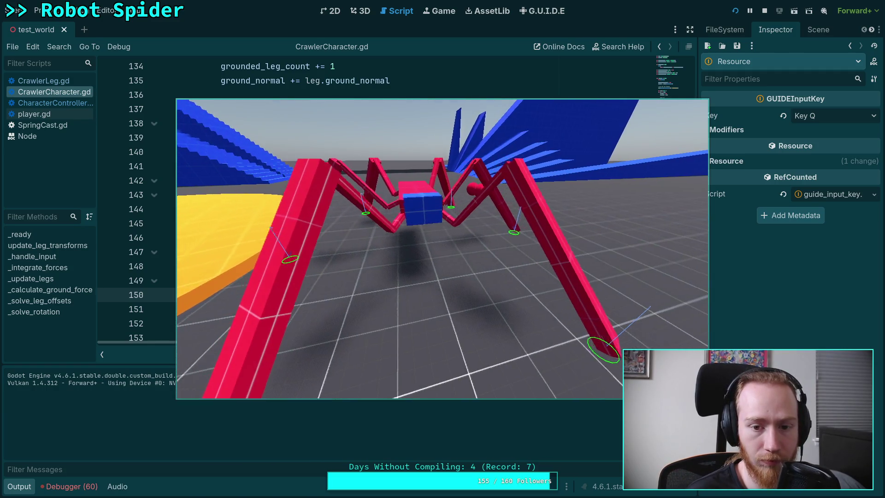
Walk the spider onto the blue ramps with D and W, stop with F8, switch to Desmos.
key(d)
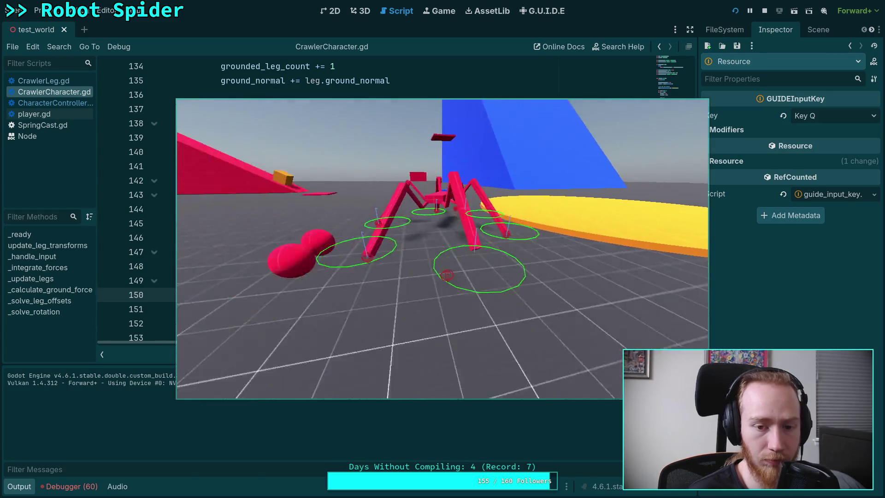
key(w)
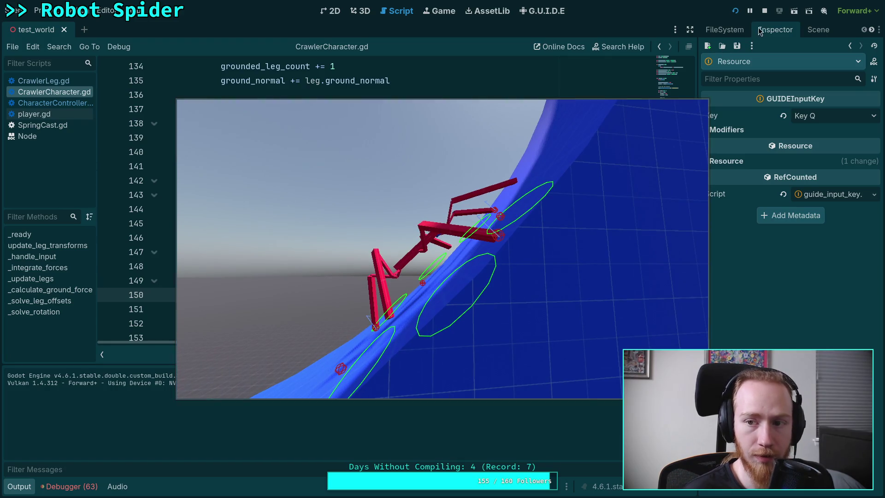
key(F8)
key(super+Right)
key(super+Right)
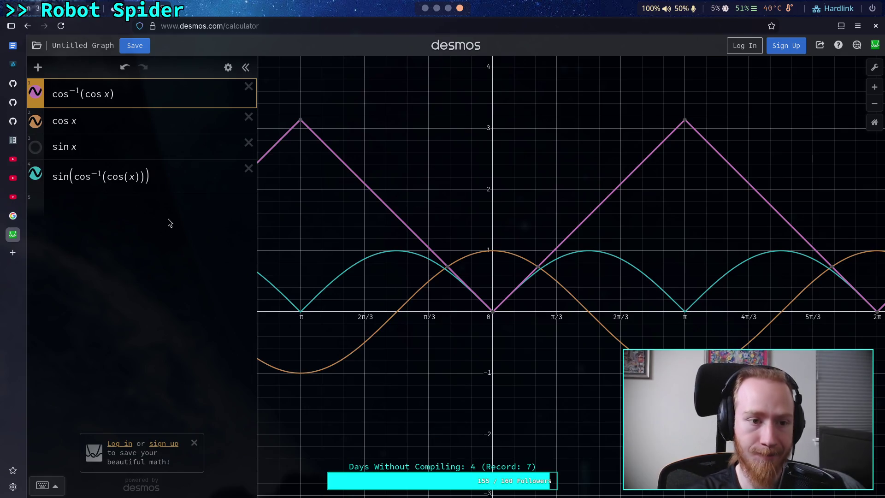
Scale expression 1 by 2/pi and trace the teal curve to compare the shapes.
click(132, 95)
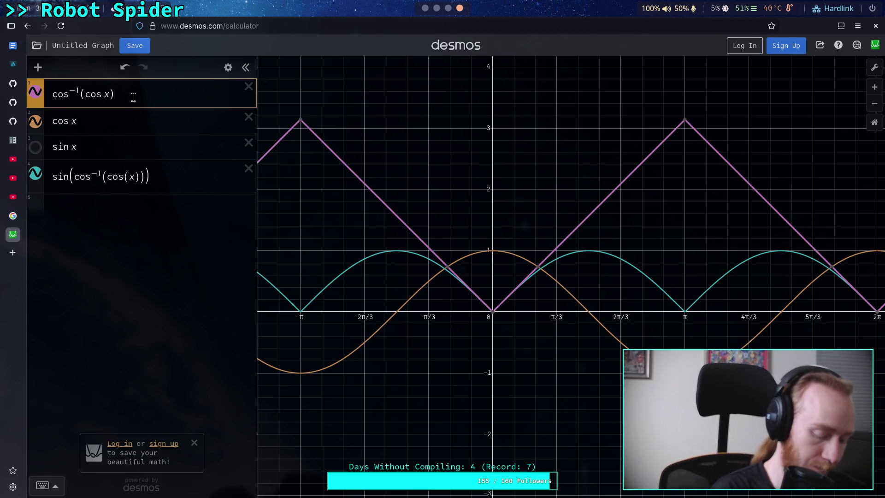
text(&*)
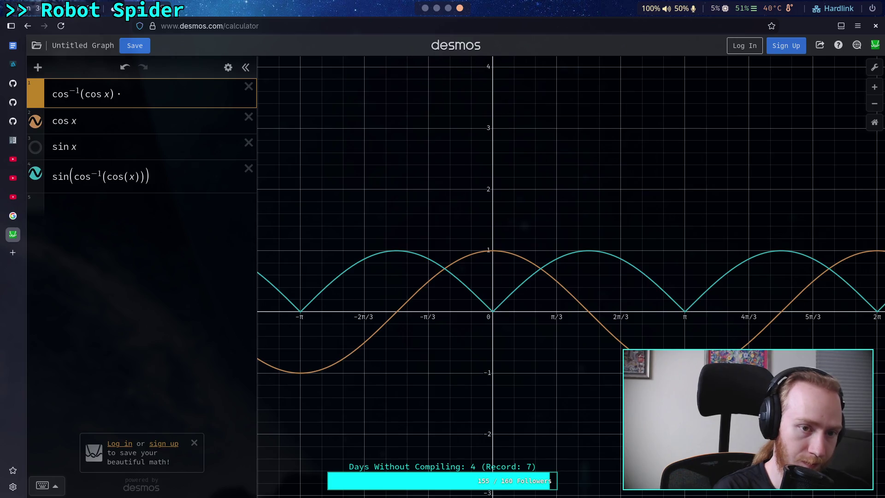
text(2/pi)
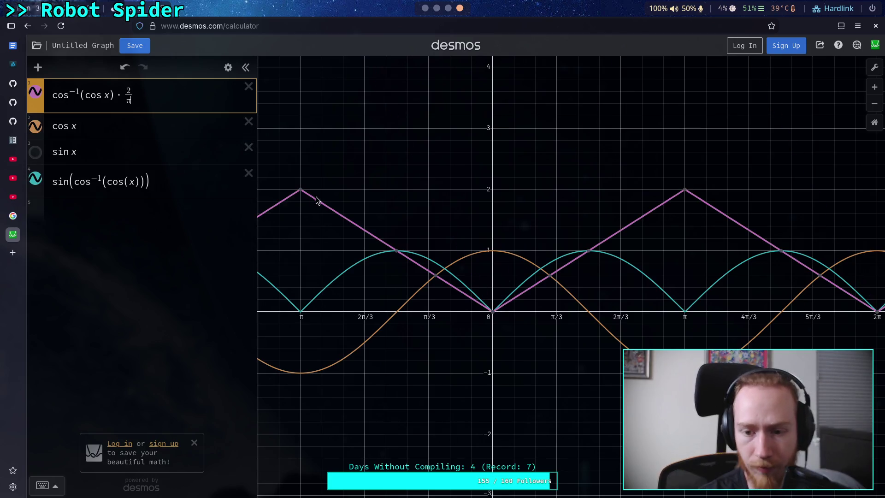
scroll(612, 276, up, 5)
drag(575, 287, 599, 302)
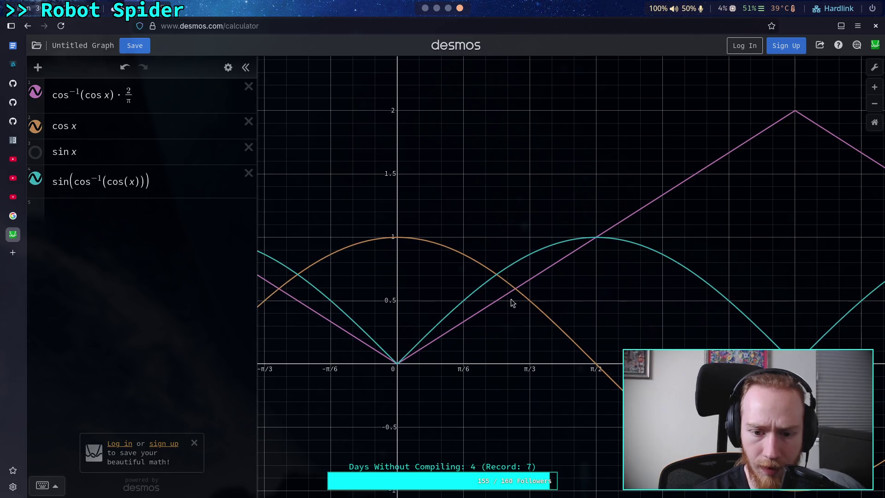
mouse_move(430, 328)
mouse_down()
mouse_move(490, 280)
mouse_move(562, 244)
mouse_move(609, 302)
mouse_up()
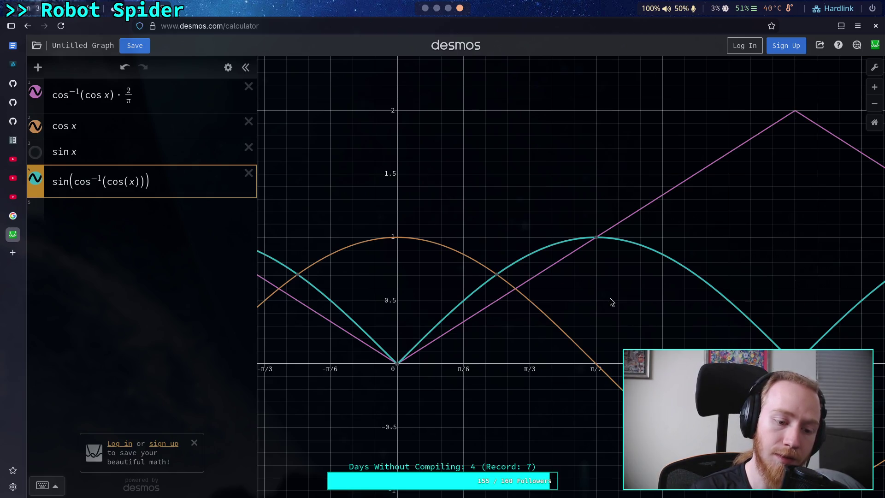
key(super+1)
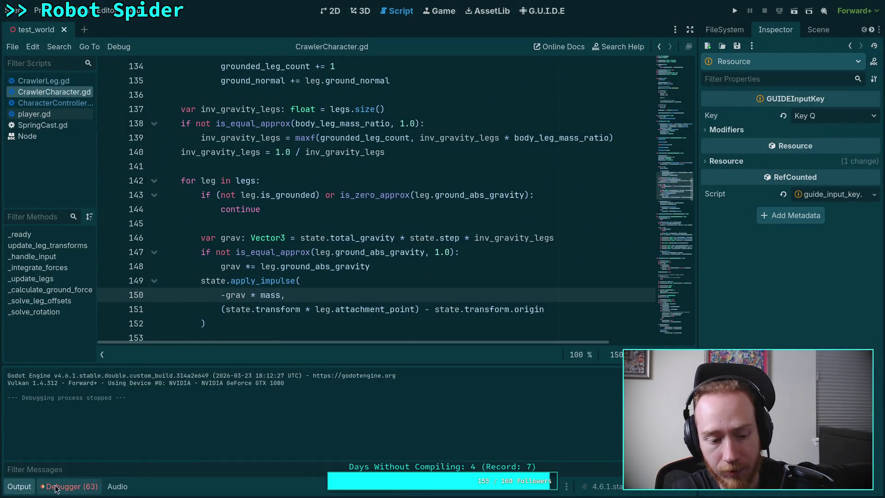
Collapse the Output panel, review the leg gravity loop, and run the project with F5.
click(26, 482)
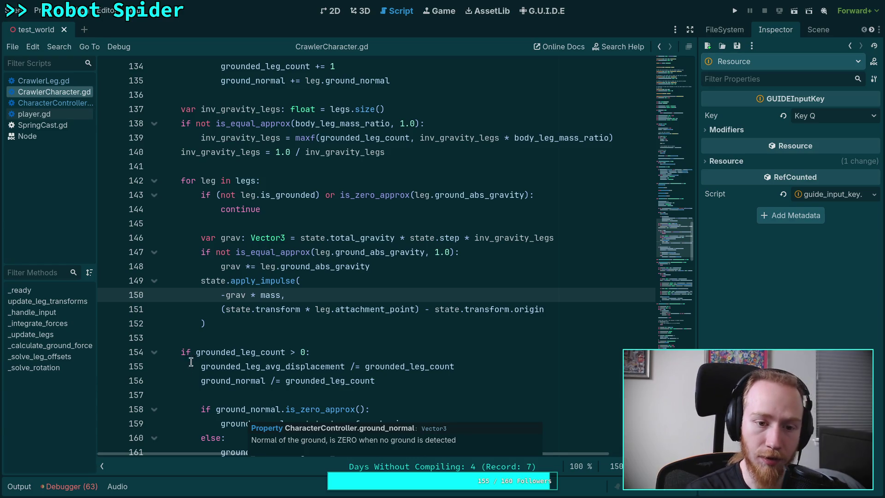
mouse_move(272, 361)
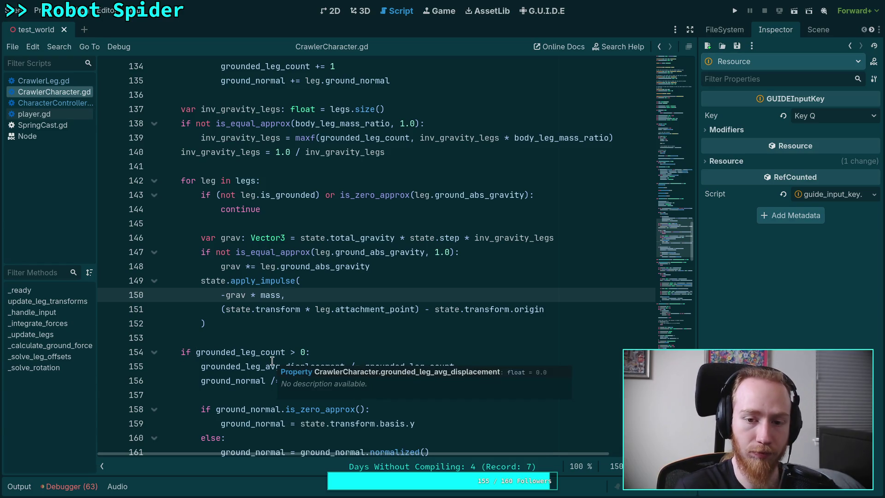
key(F5)
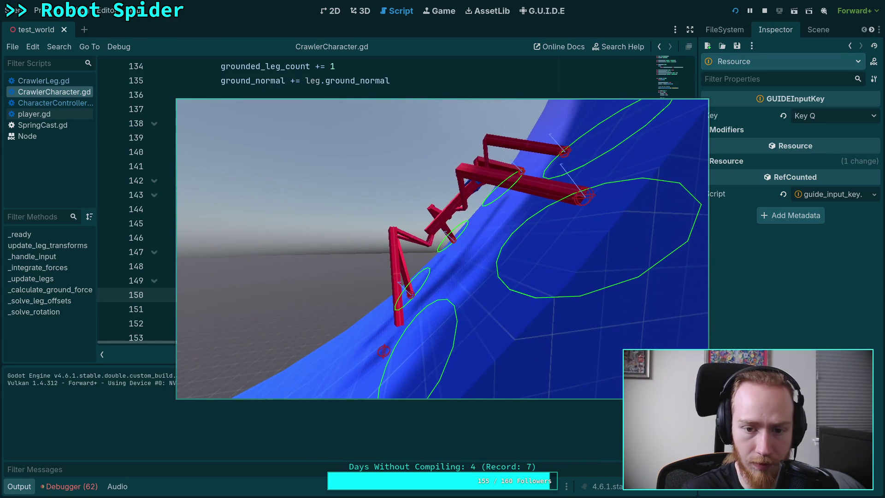
Set a breakpoint on line 146 so the running game pauses at the grav calculation.
drag(406, 266, 609, 323)
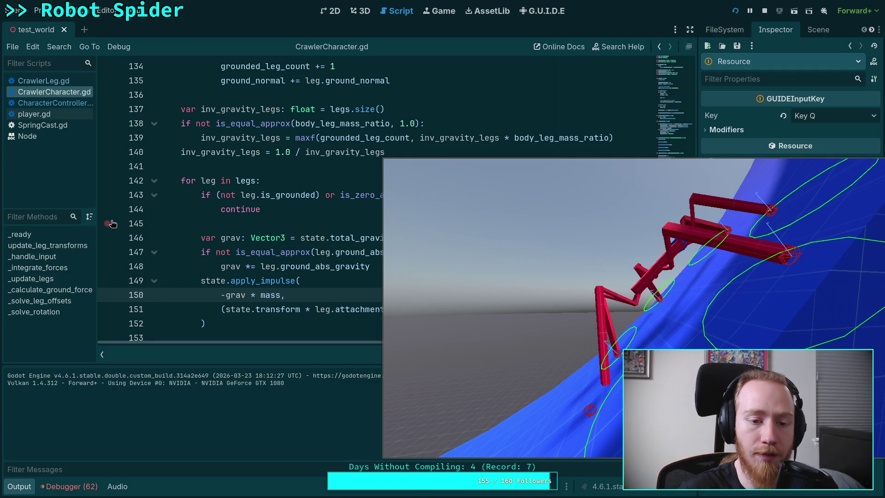
click(114, 241)
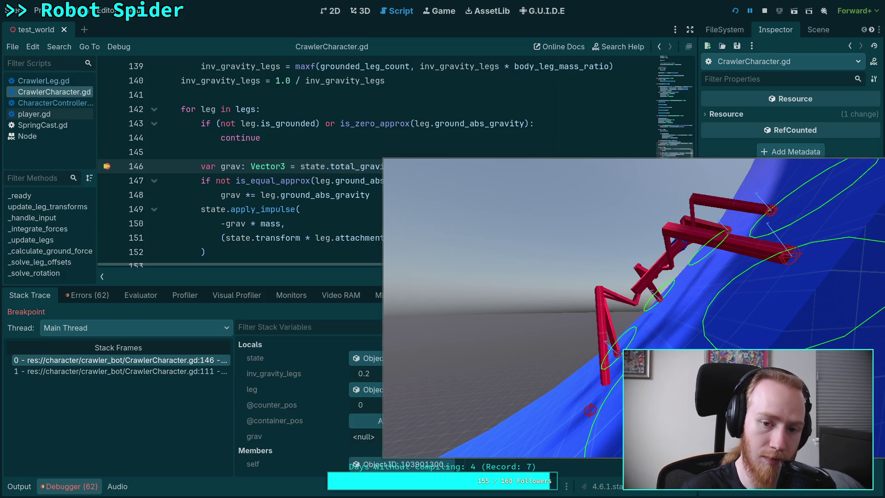
click(185, 148)
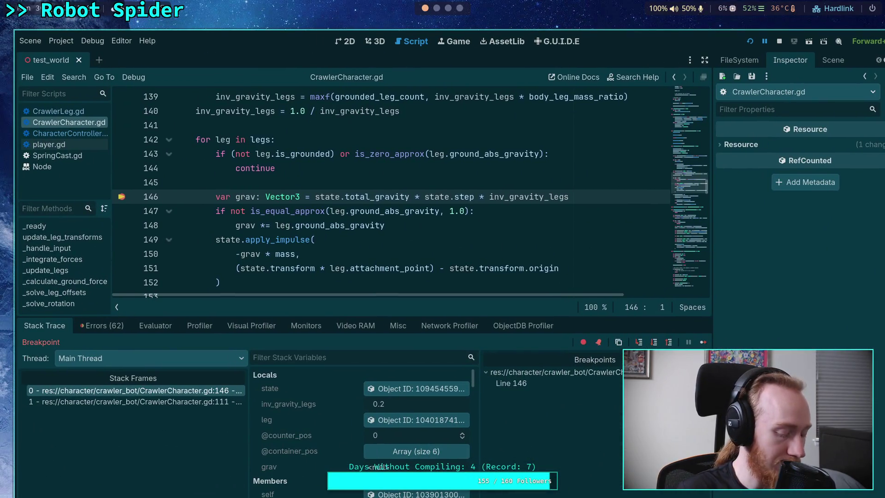
text(y)
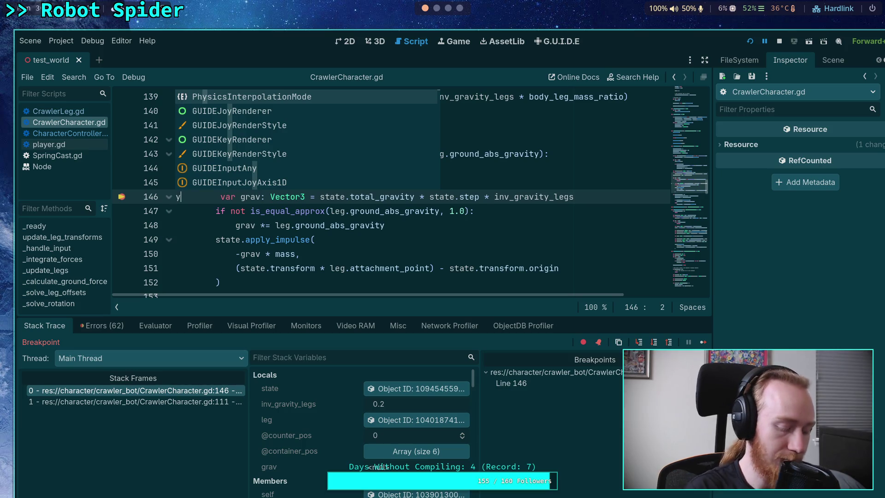
key(BackSpace)
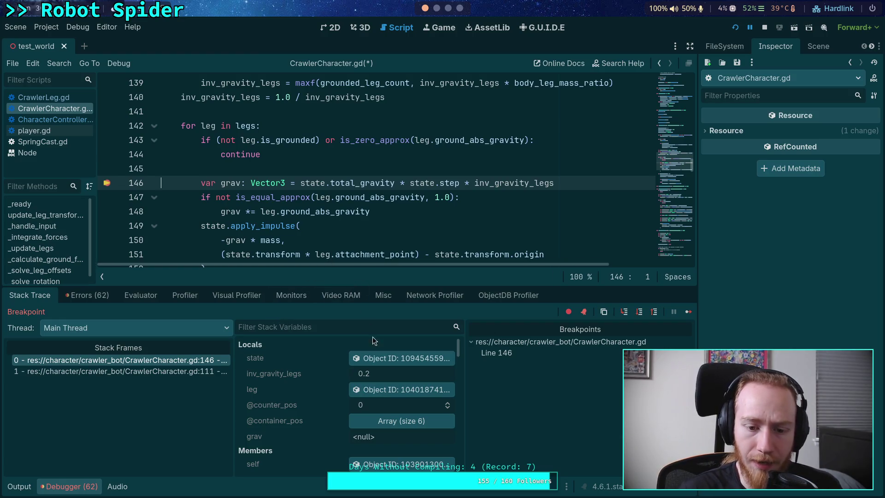
Inspect the paused physics state's properties, including total gravity -9.81 on y.
click(405, 358)
scroll(373, 240, up, 8)
scroll(374, 240, down, 6)
scroll(373, 239, down, 2)
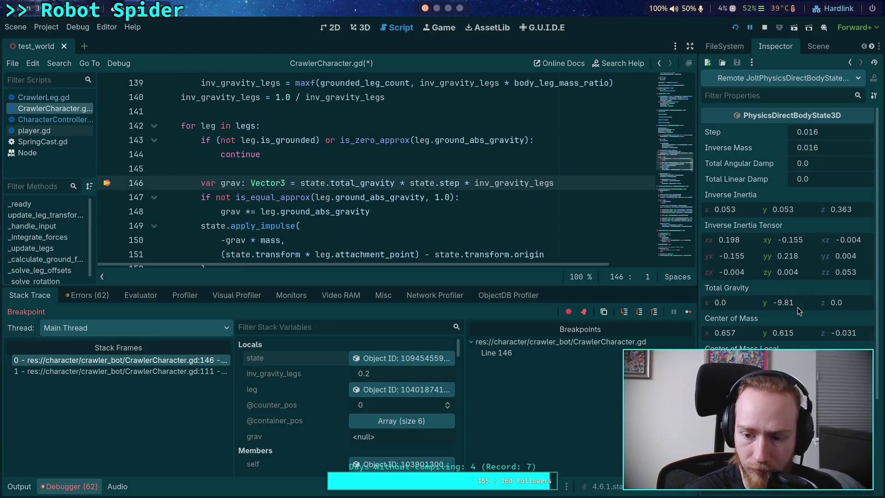
scroll(799, 304, down, 2)
scroll(800, 346, down, 2)
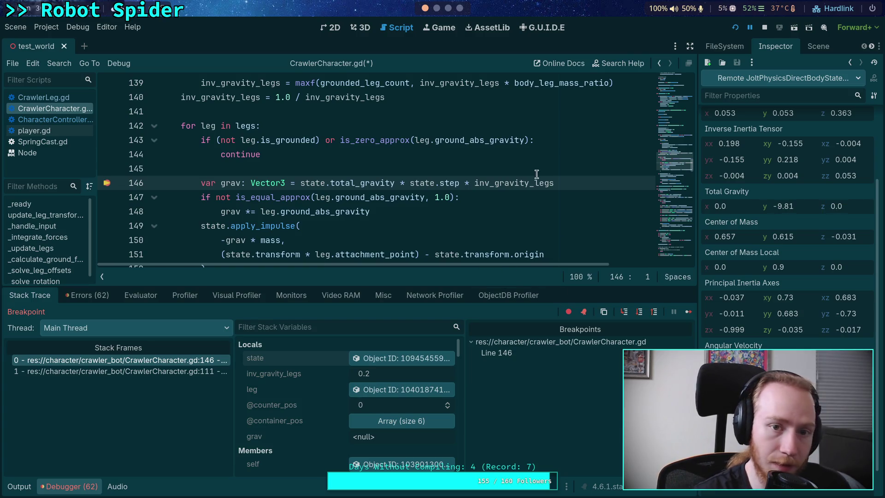
Fly the 3D viewport camera around the blue structure, then return to the script.
click(360, 27)
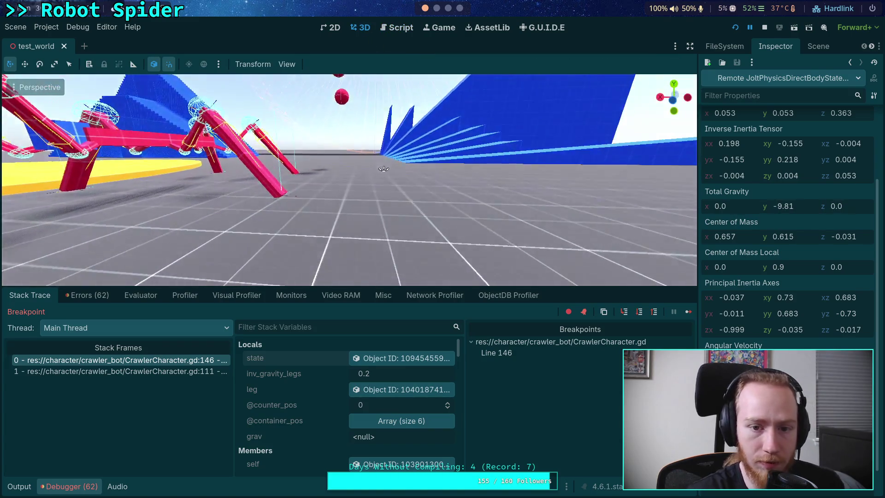
key(w)
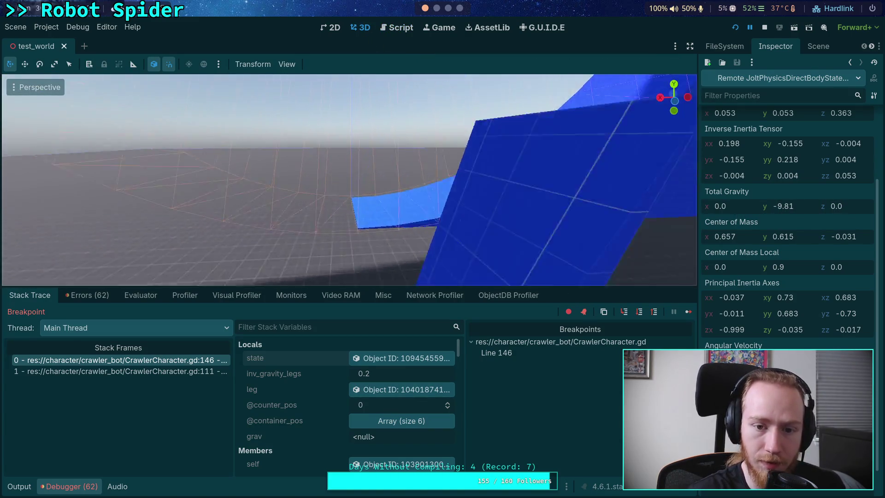
key(w)
key(a)
click(396, 29)
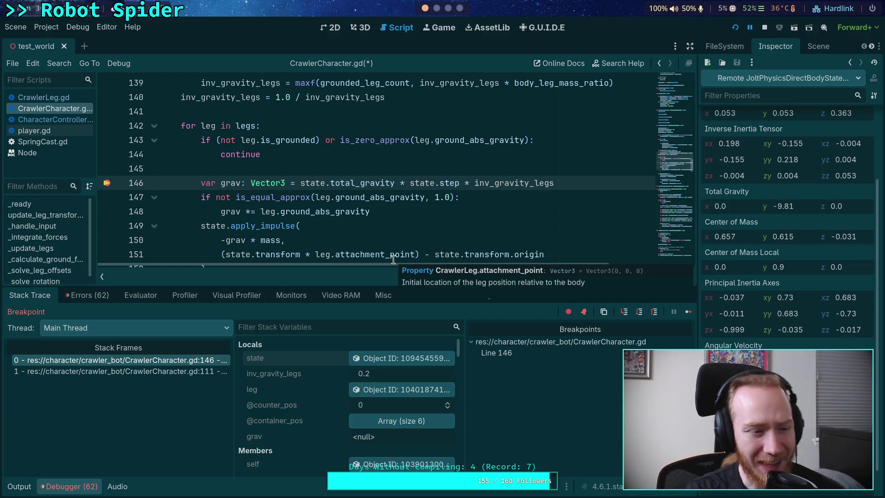
Enlarge the code area and check the value of grav on line 146.
drag(349, 284, 347, 306)
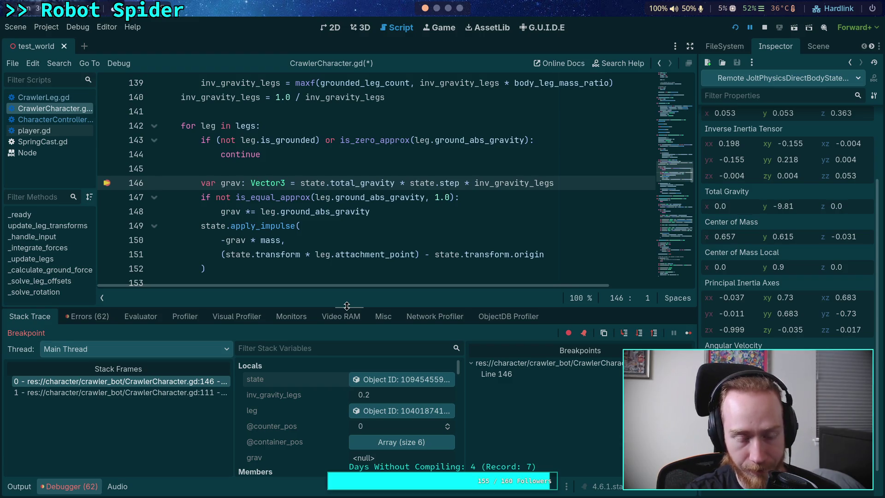
scroll(226, 239, down, 1)
scroll(243, 238, up, 1)
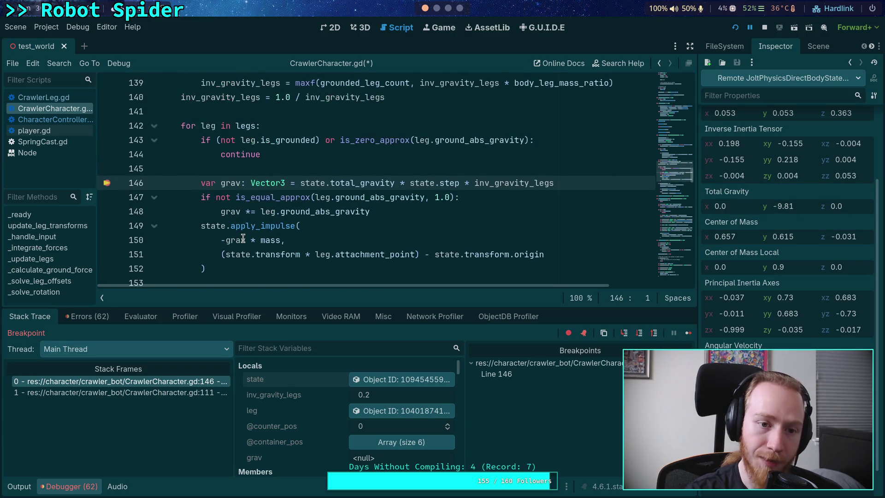
scroll(243, 238, up, 2)
scroll(243, 238, up, 2)
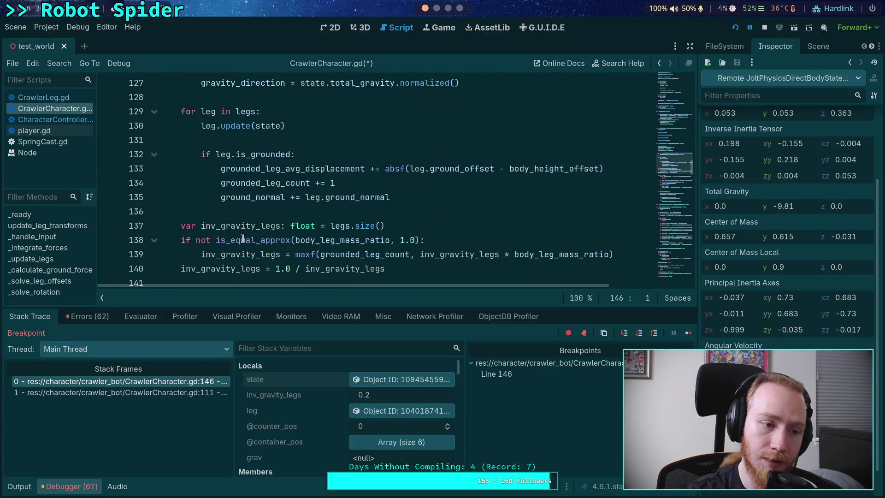
scroll(243, 238, down, 5)
scroll(243, 238, down, 1)
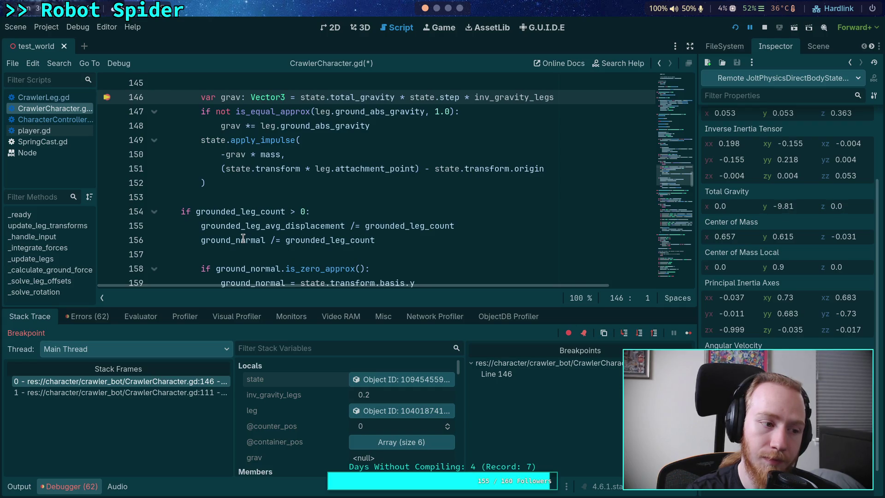
scroll(243, 238, up, 1)
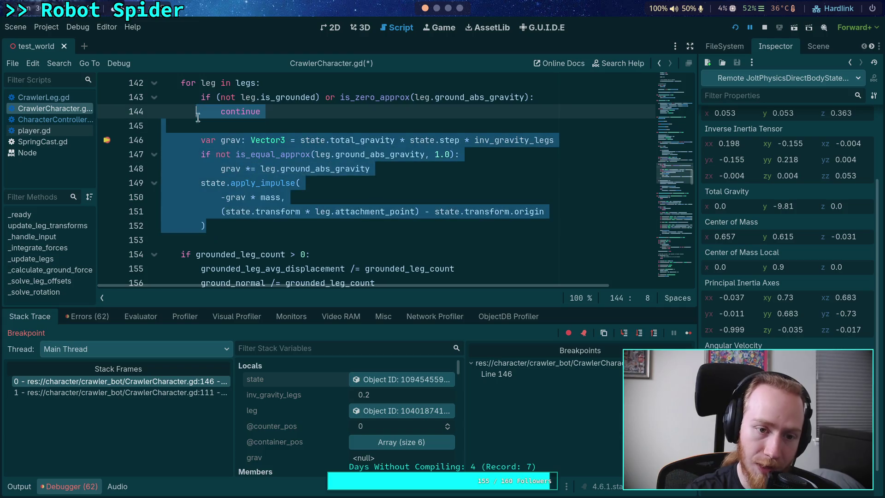
click(240, 170)
mouse_move(240, 170)
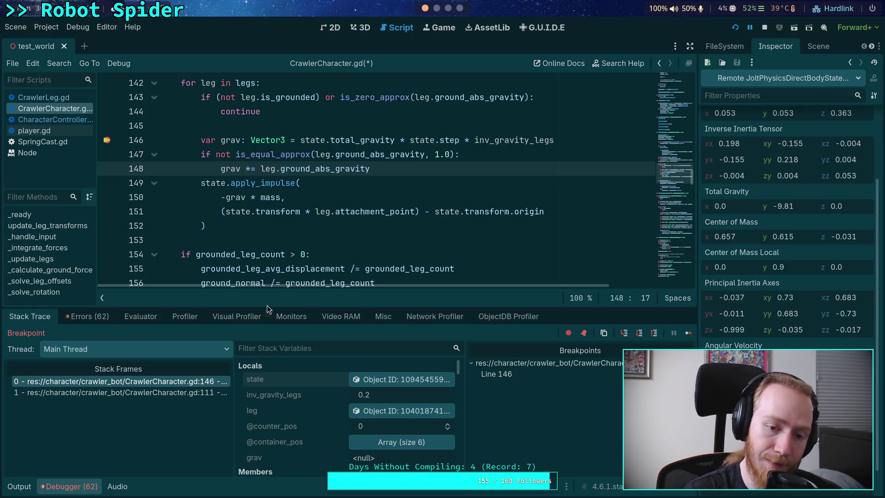
Check the values of mass on line 150 and inv_gravity_legs on line 146.
drag(266, 306, 266, 320)
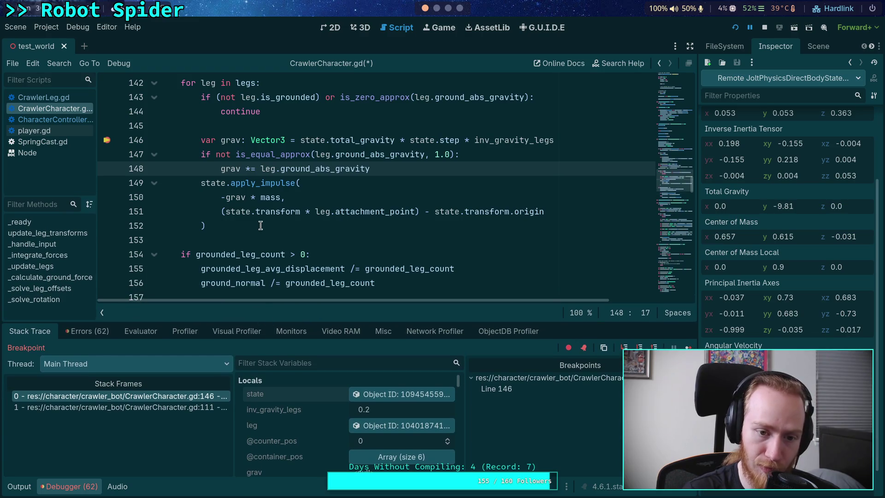
scroll(259, 237, up, 1)
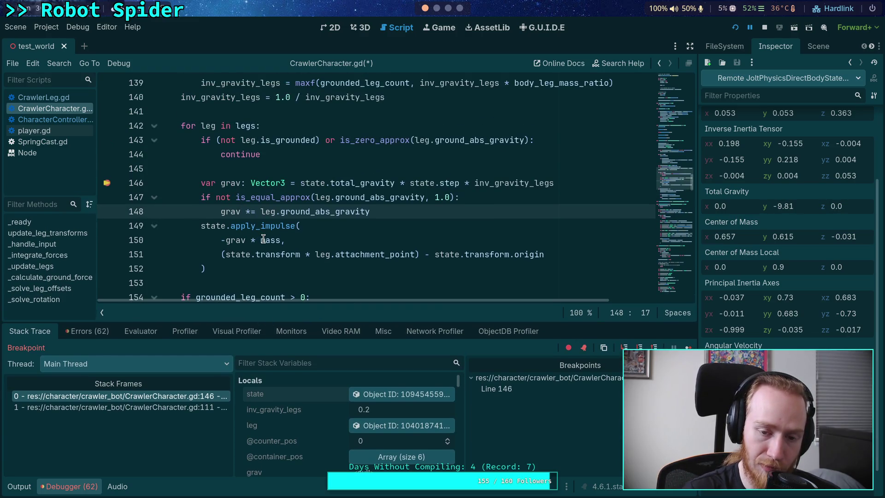
double_click(263, 239)
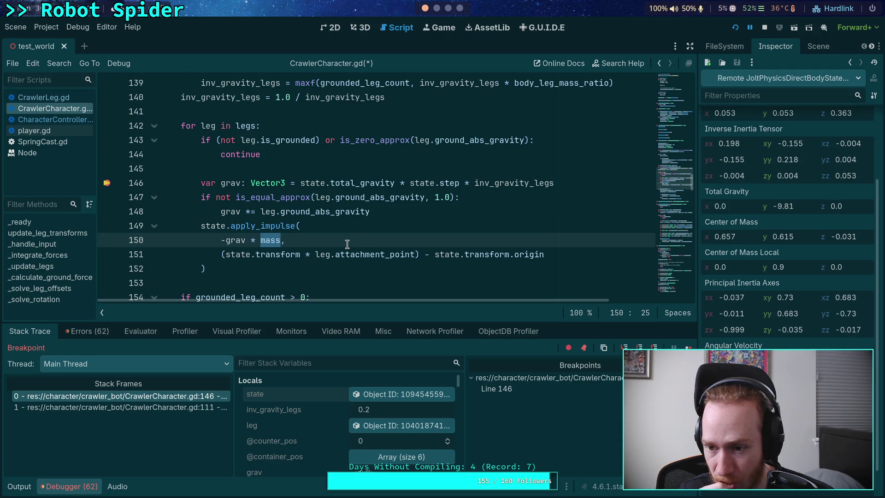
click(491, 182)
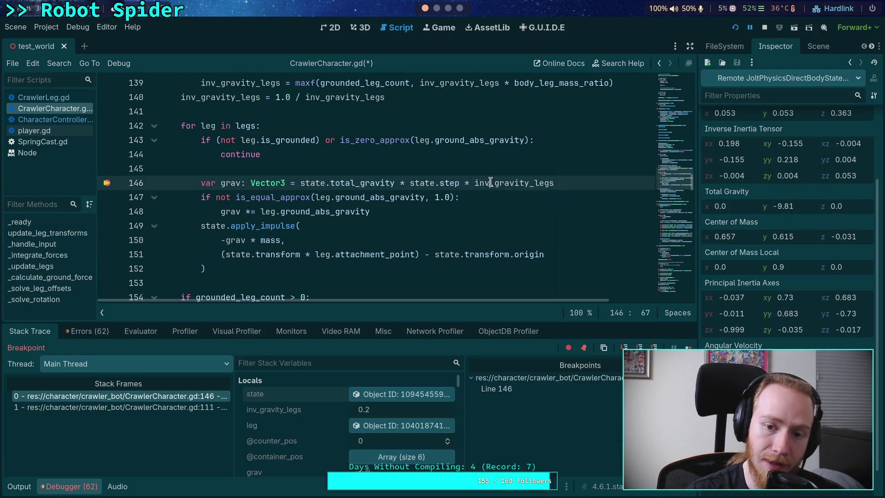
double_click(491, 182)
scroll(480, 218, up, 1)
scroll(456, 219, down, 1)
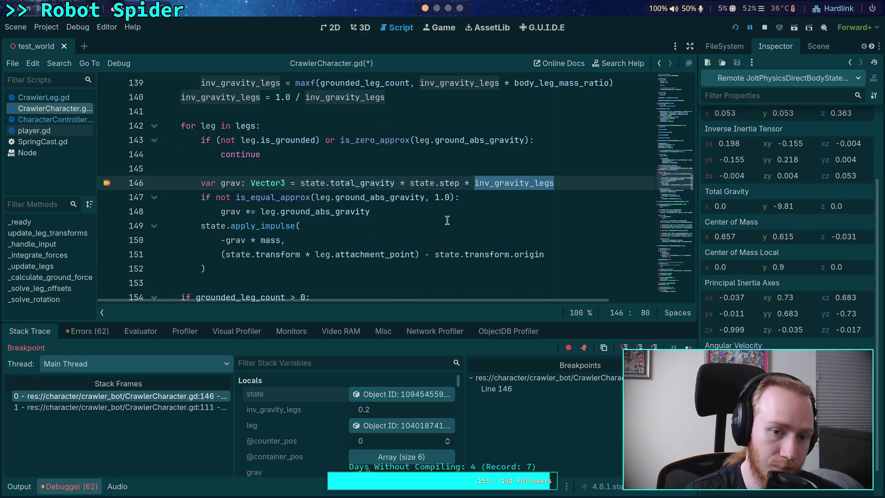
scroll(430, 227, up, 1)
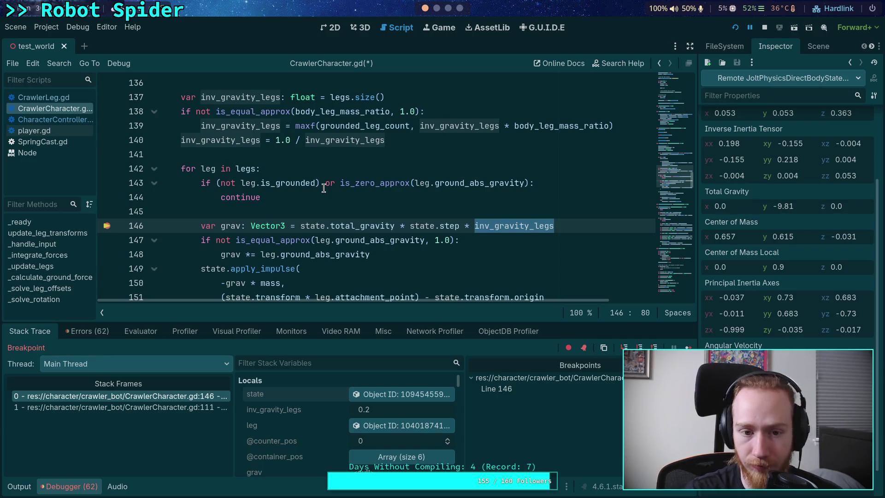
scroll(324, 188, down, 1)
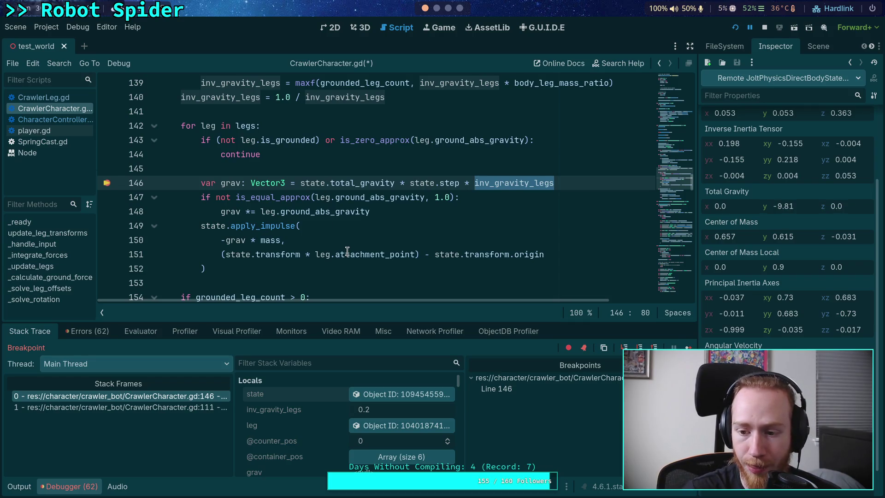
mouse_move(347, 251)
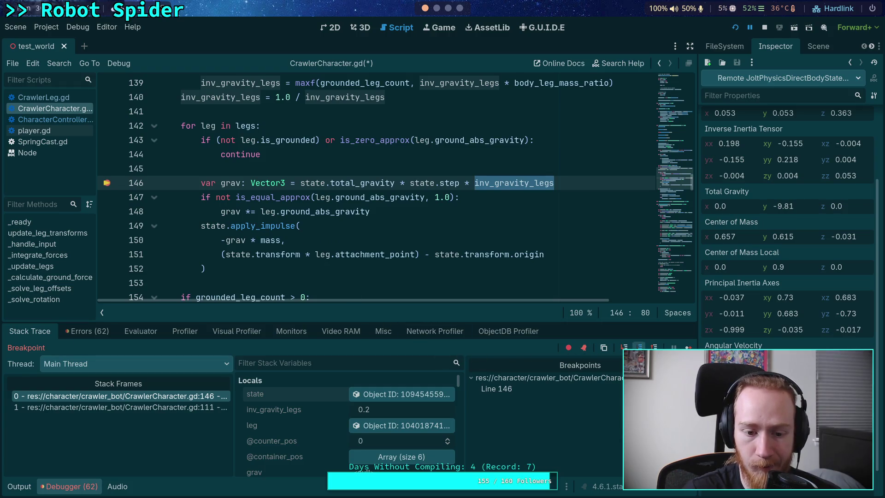
Step to the next line with F10, then stop the debug session.
key(F10)
scroll(335, 436, down, 2)
scroll(338, 433, down, 1)
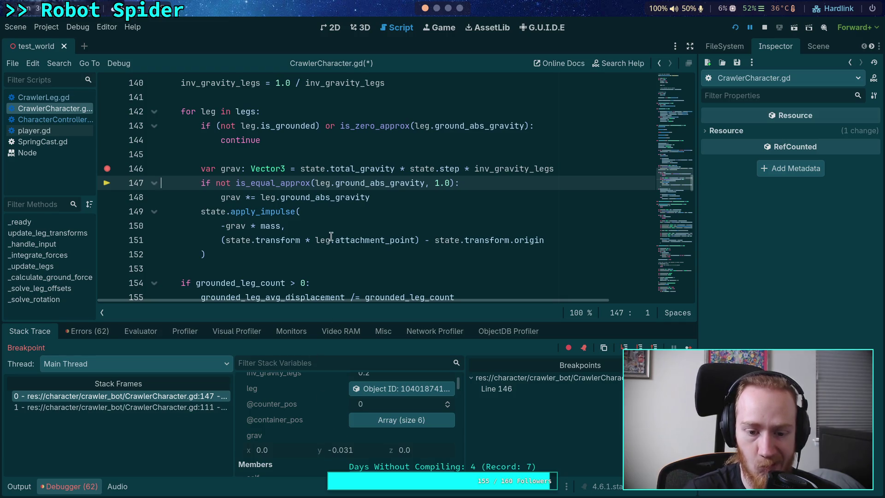
mouse_move(331, 236)
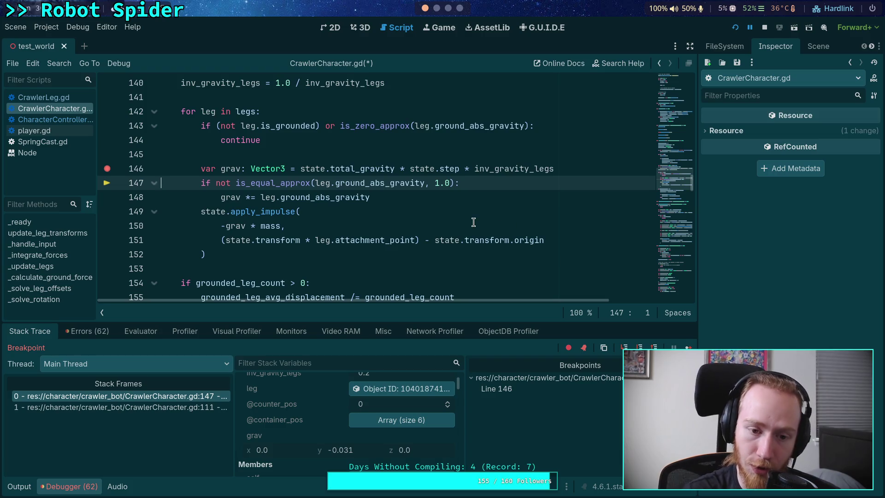
mouse_move(543, 170)
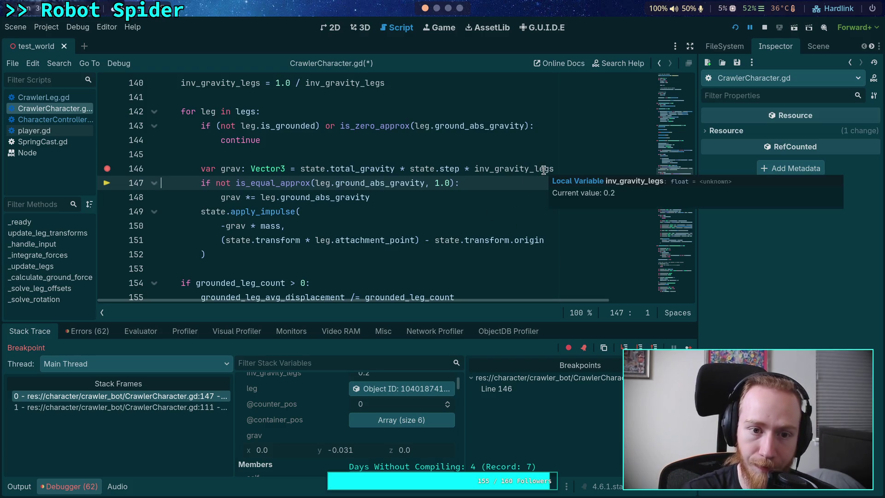
click(767, 32)
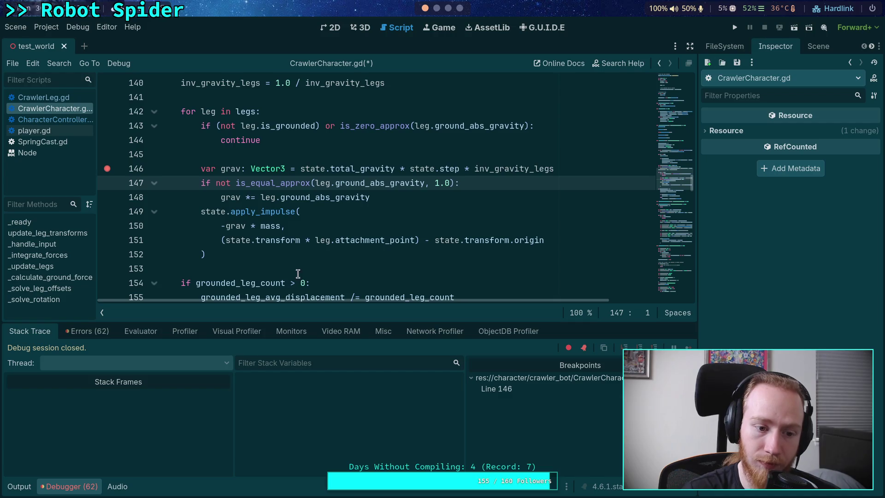
Collapse the debugger panel and briefly check CharacterController.gd before returning to CrawlerCharacter.gd.
click(70, 487)
click(51, 120)
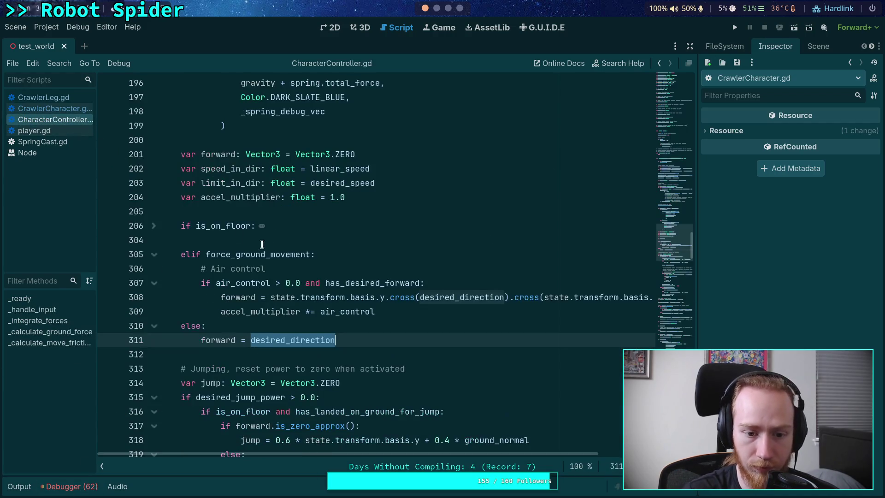
scroll(318, 282, up, 4)
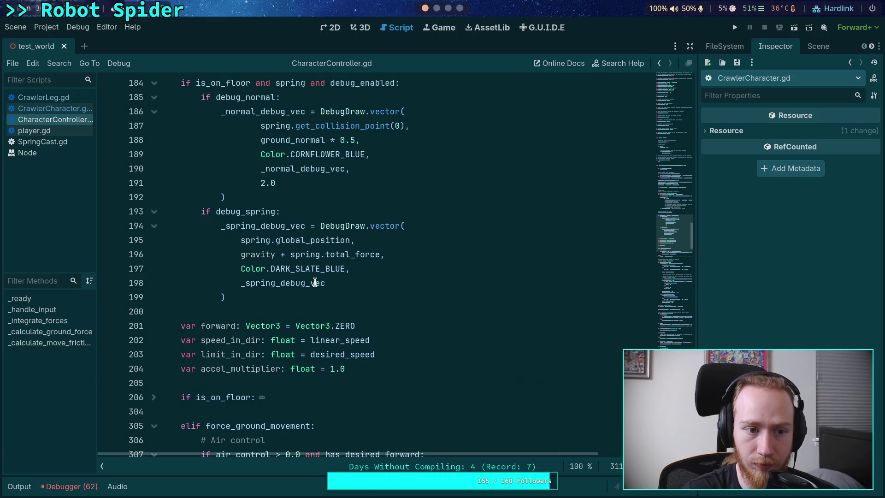
click(62, 113)
Review _update_legs, which resets grounded_leg_count, displacement, ground normal and gravity direction.
scroll(273, 285, up, 10)
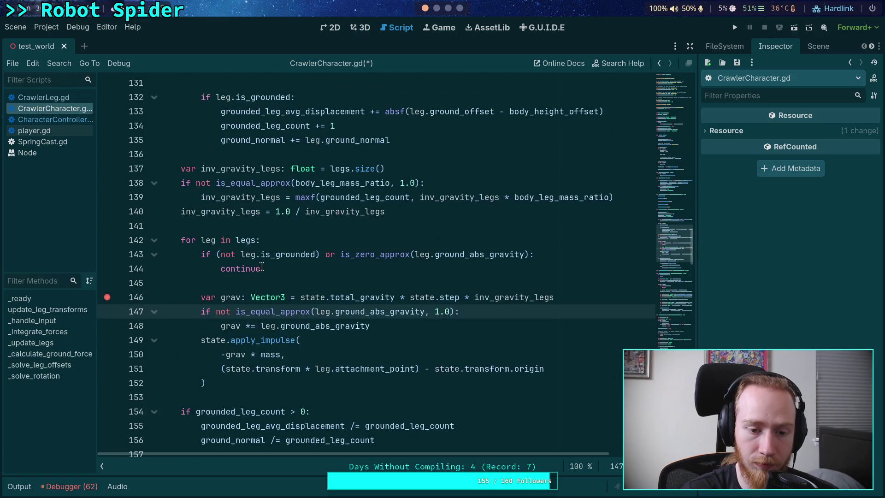
scroll(273, 284, up, 2)
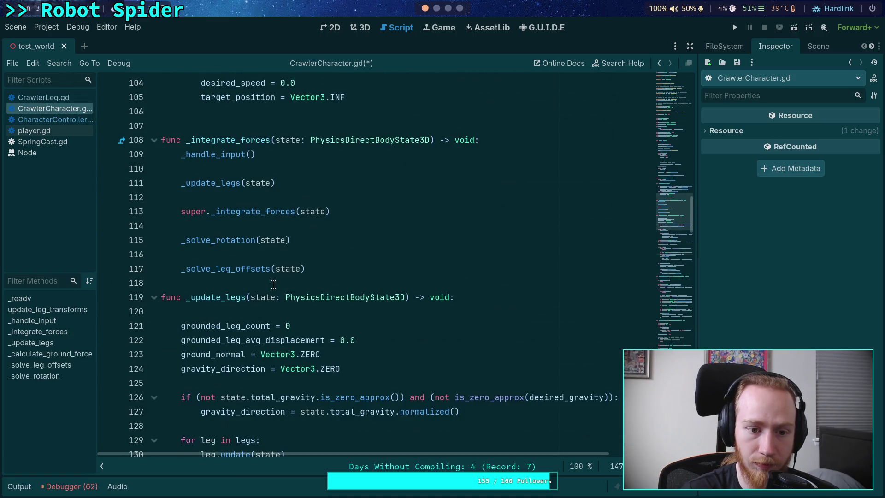
scroll(273, 284, down, 5)
scroll(273, 284, up, 2)
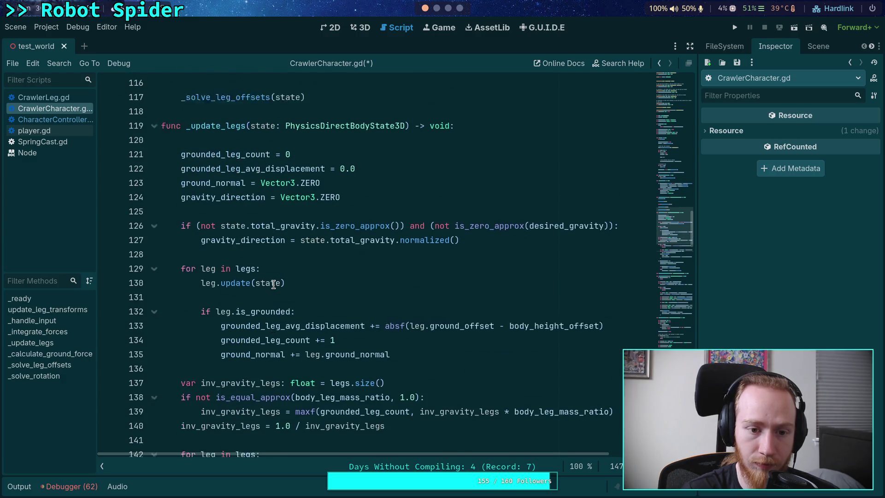
scroll(274, 284, up, 1)
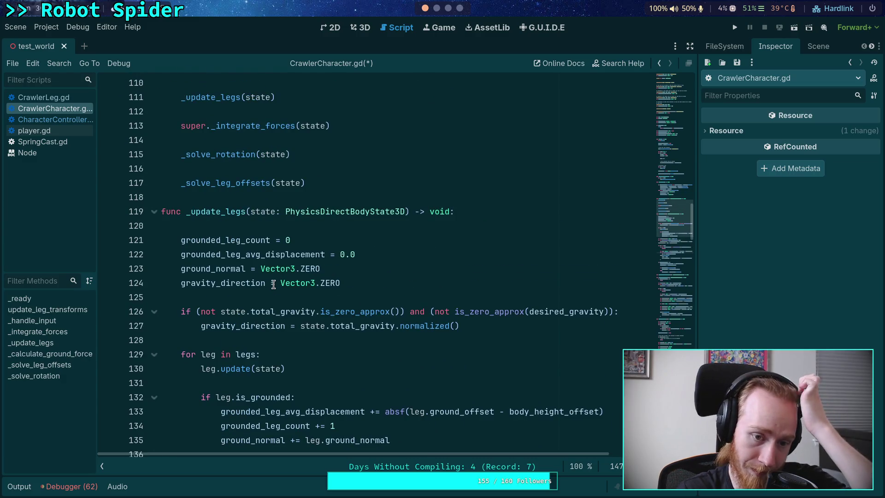
scroll(273, 284, down, 7)
scroll(273, 284, down, 3)
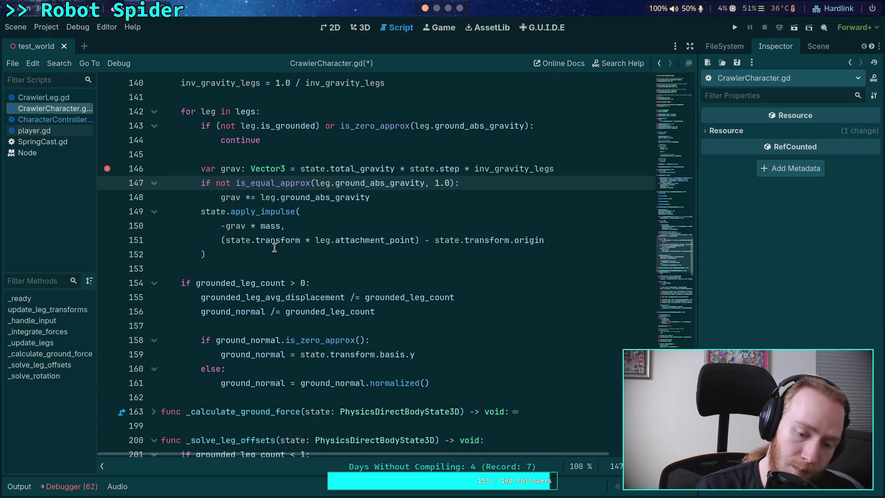
scroll(274, 248, up, 12)
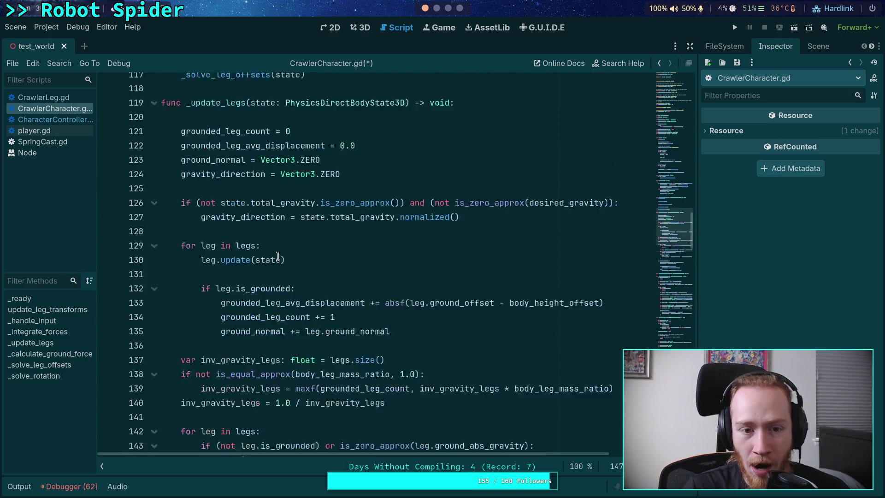
scroll(179, 225, down, 7)
scroll(191, 217, up, 6)
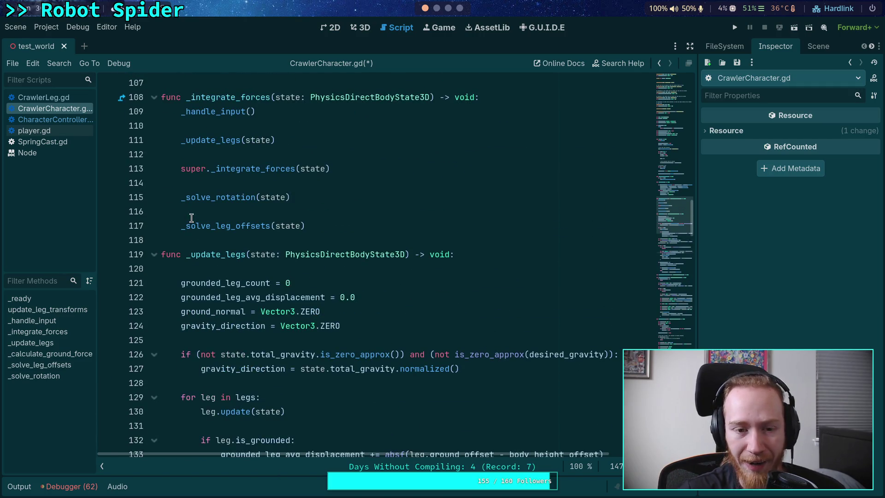
scroll(191, 217, down, 4)
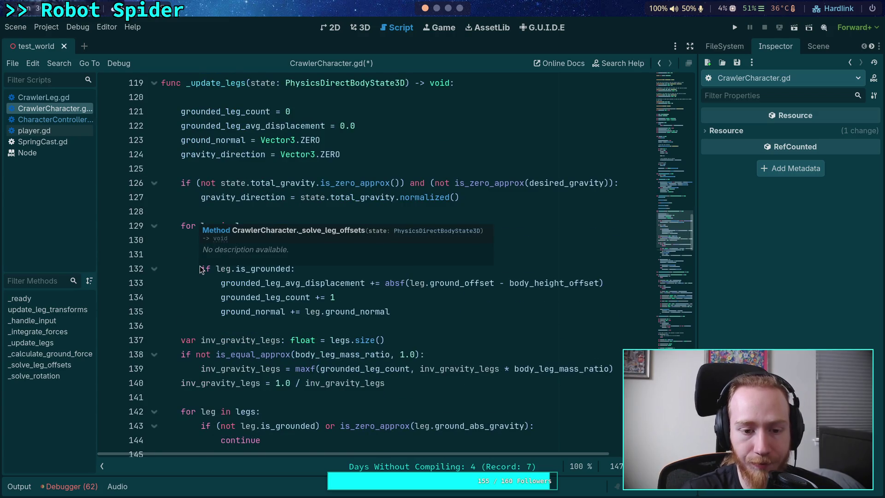
scroll(202, 270, down, 4)
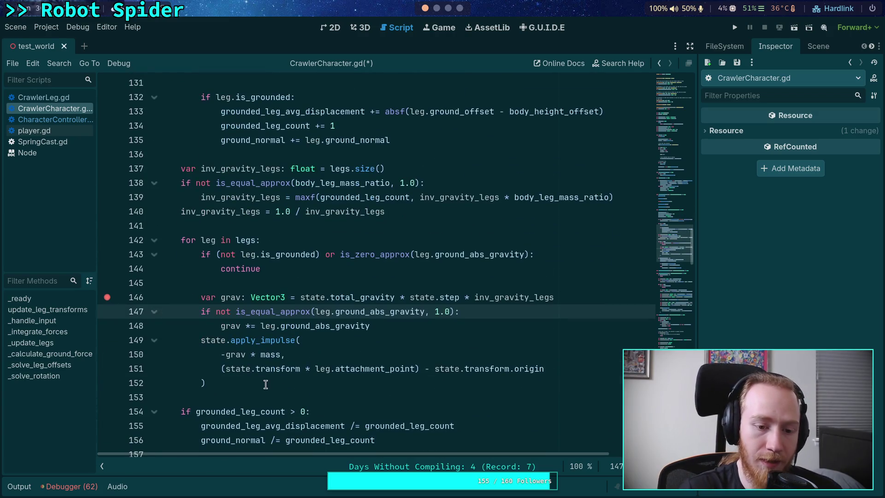
drag(268, 387, 215, 325)
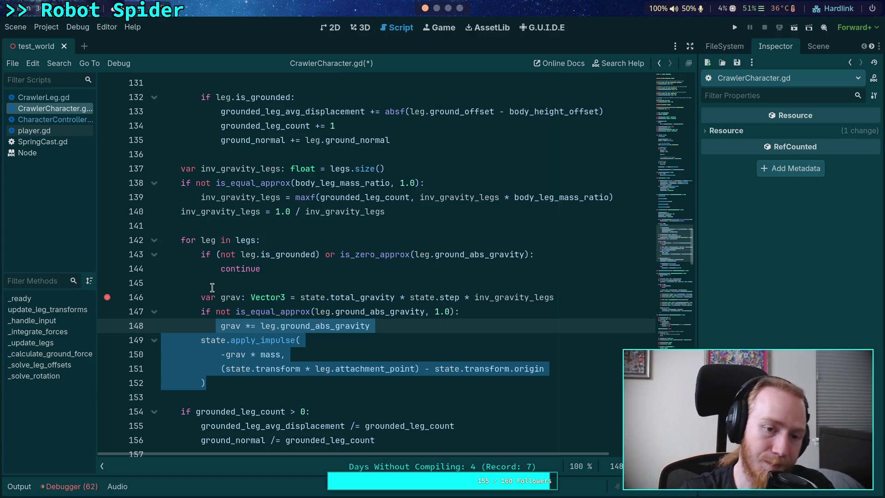
scroll(235, 271, up, 7)
scroll(202, 284, down, 1)
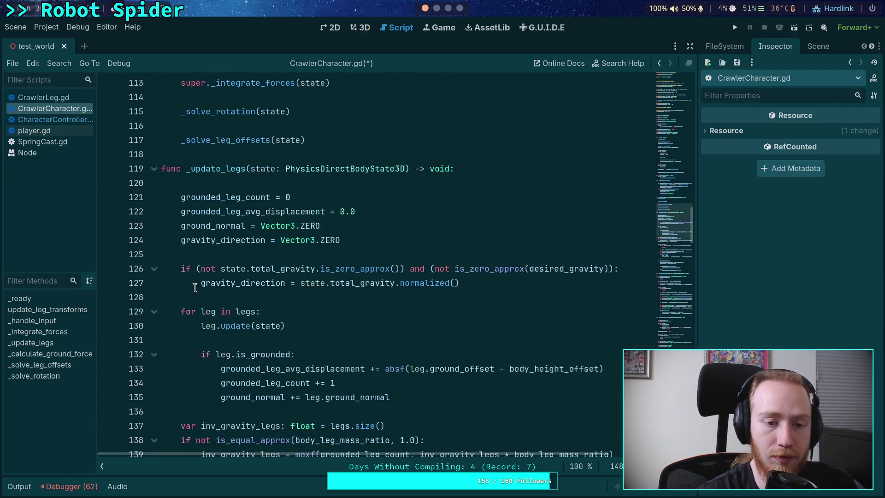
scroll(197, 284, up, 2)
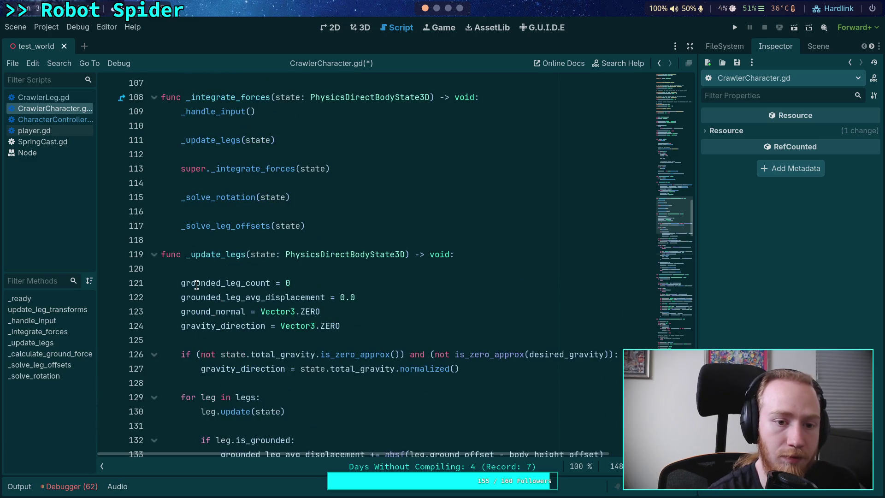
mouse_move(200, 276)
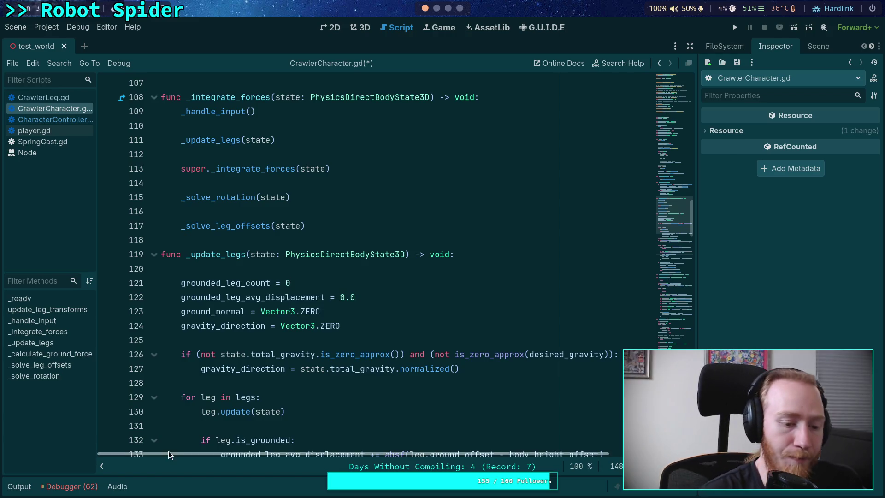
Open CharacterController.gd and highlight every use of gravity from line 352.
click(55, 119)
scroll(328, 355, down, 5)
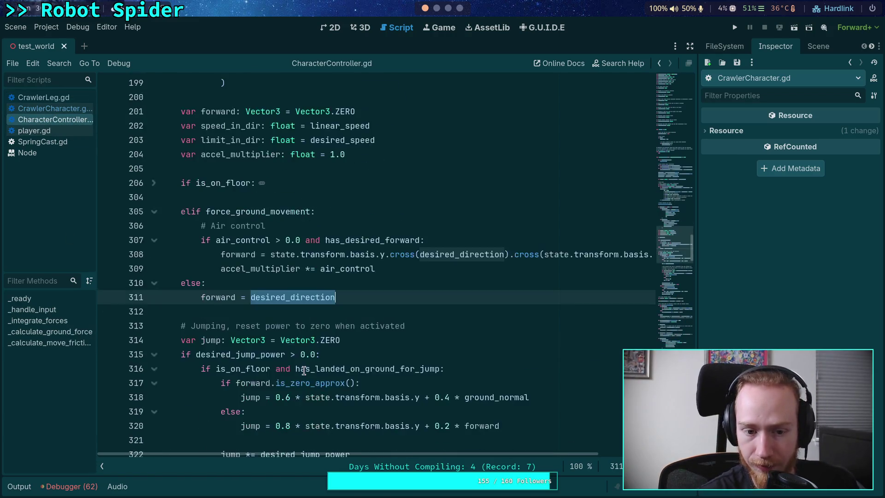
scroll(328, 355, down, 14)
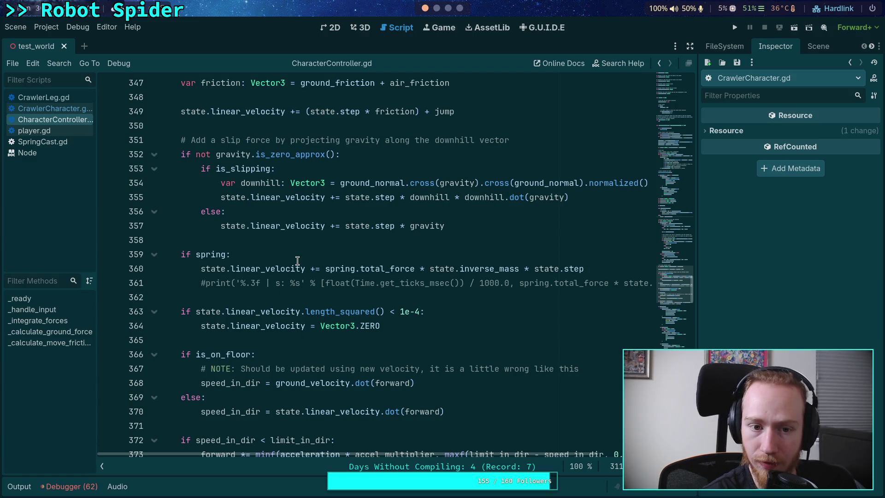
scroll(290, 265, up, 1)
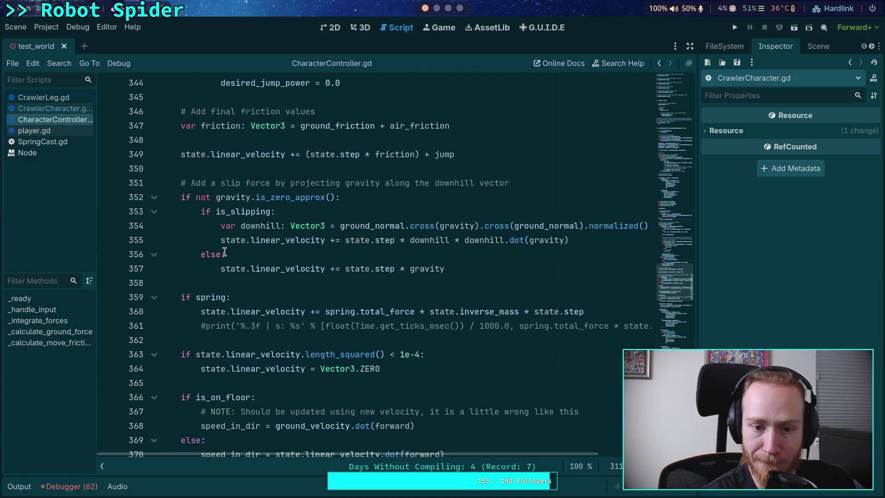
click(220, 199)
double_click(220, 199)
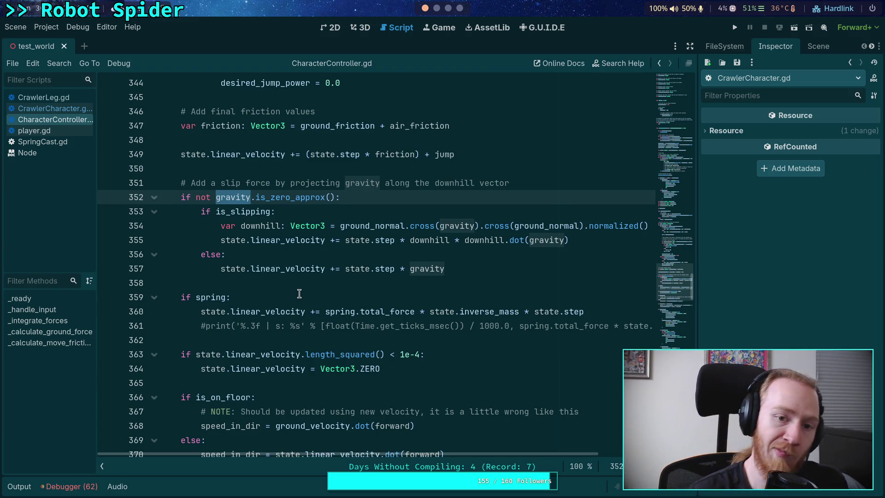
Insert blank lines between the spring force code and the near-zero velocity check.
scroll(299, 294, down, 2)
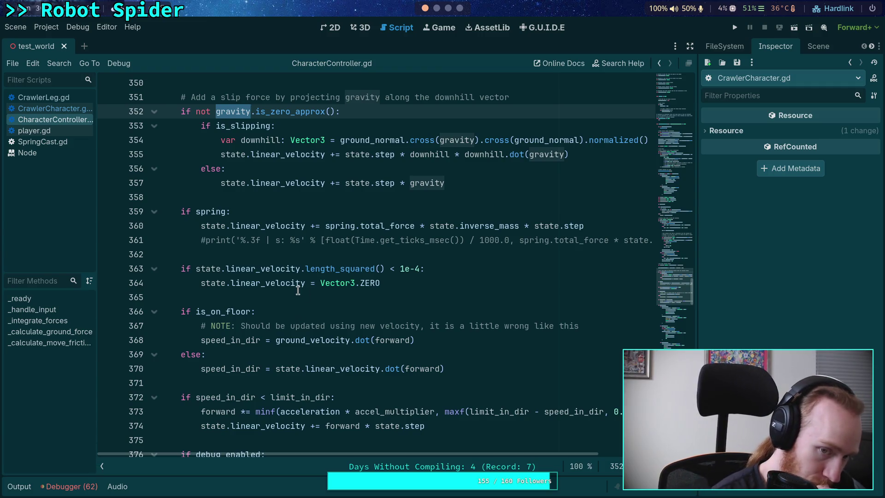
scroll(301, 289, down, 3)
scroll(303, 286, up, 3)
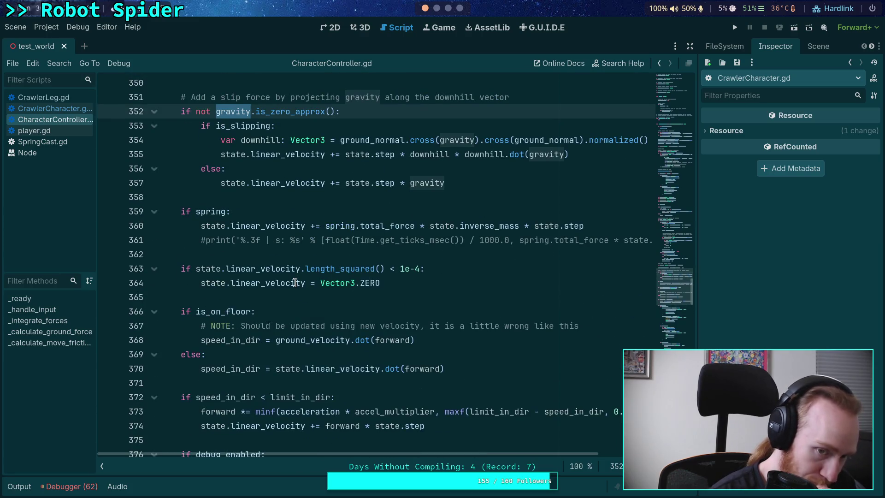
click(346, 297)
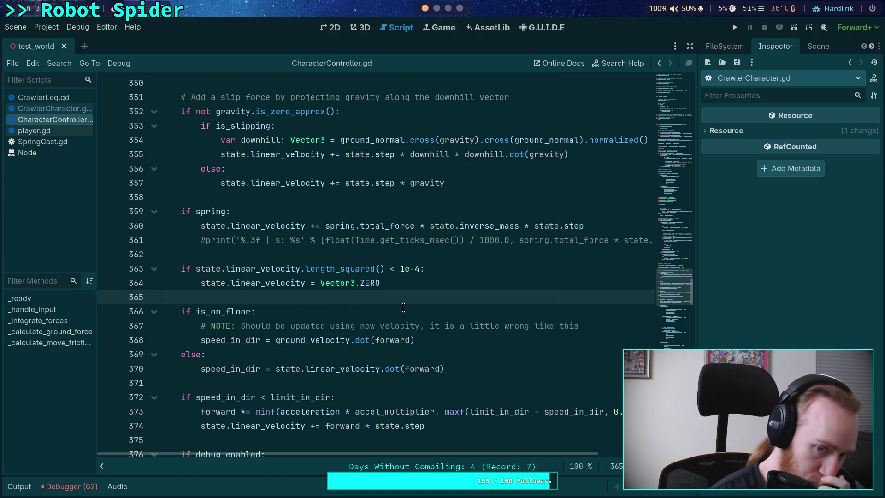
click(371, 254)
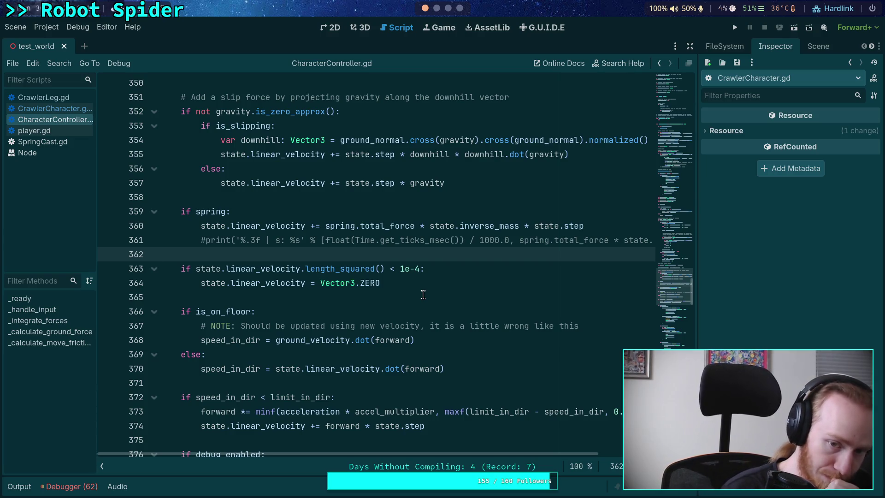
key(Return)
key(Return)
key(Up)
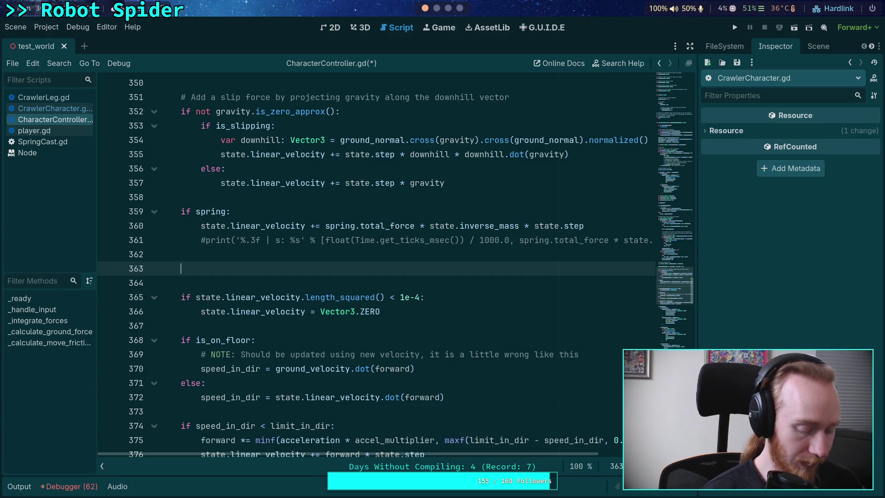
Insert the call _custom_pre_movement_forces(state) on line 363 after the spring force block.
text(_)
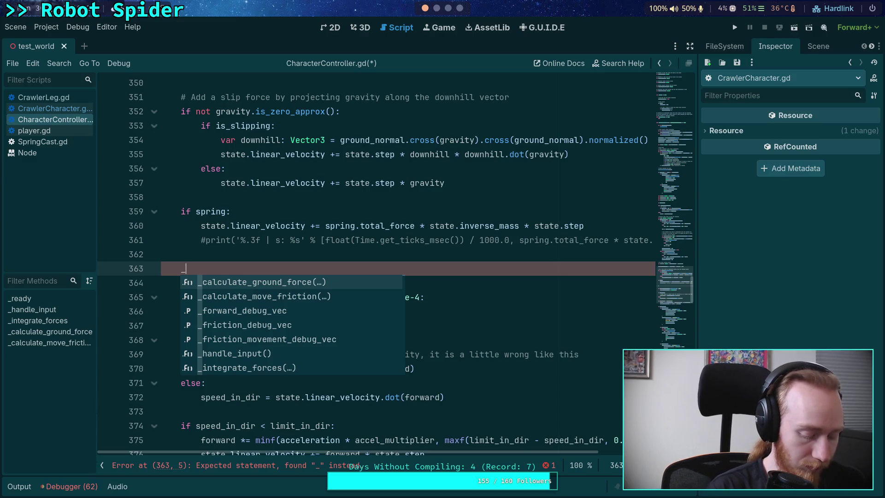
text(pre_move)
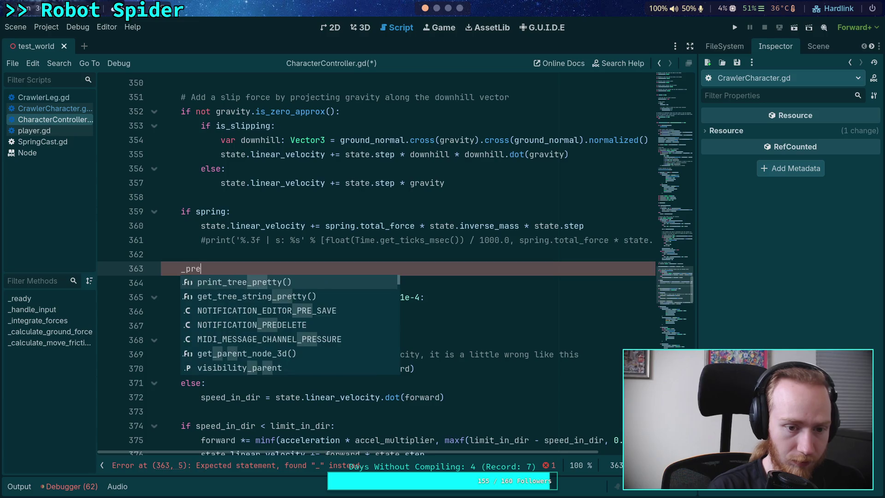
text(ment_forces)
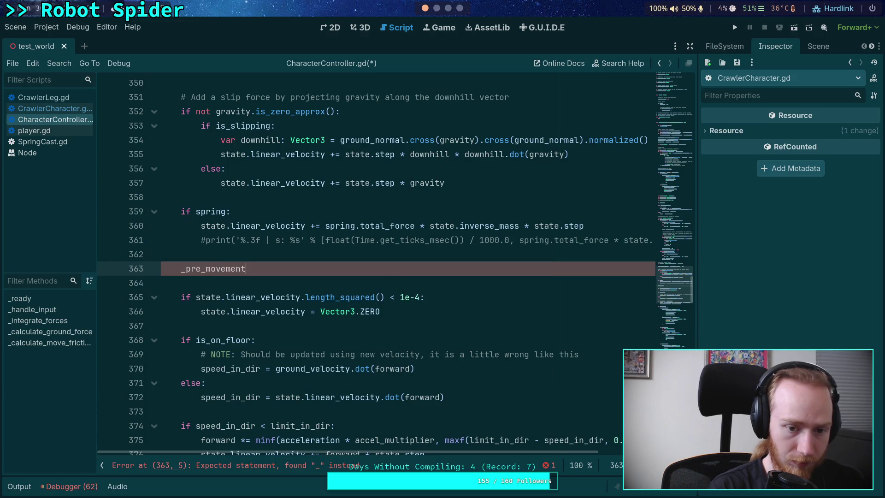
text(())
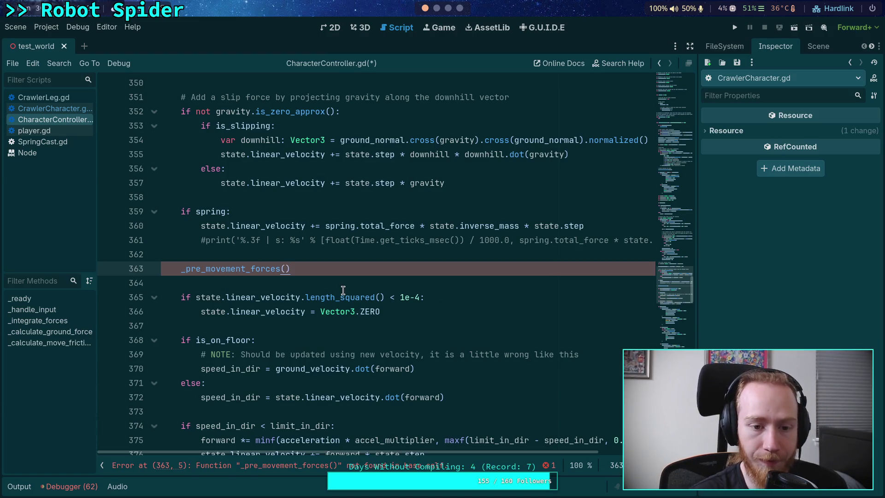
text(state)
drag(185, 268, 202, 267)
text(g)
text(uste)
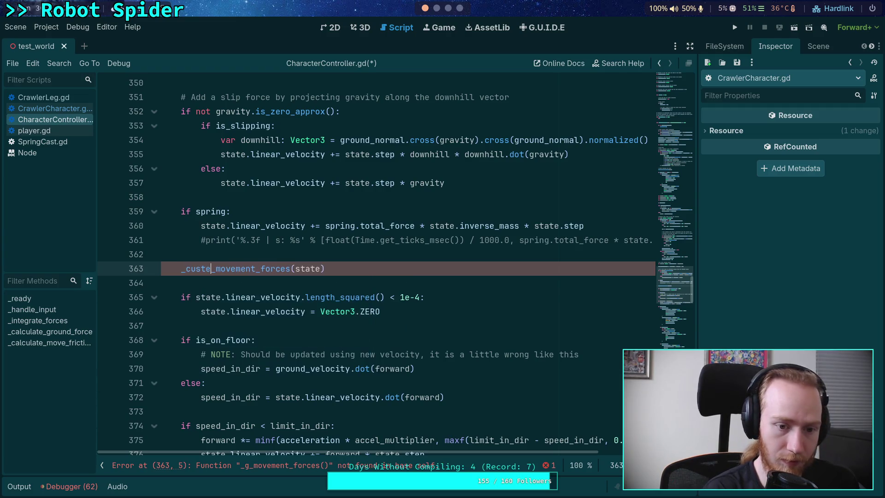
text(m_pre)
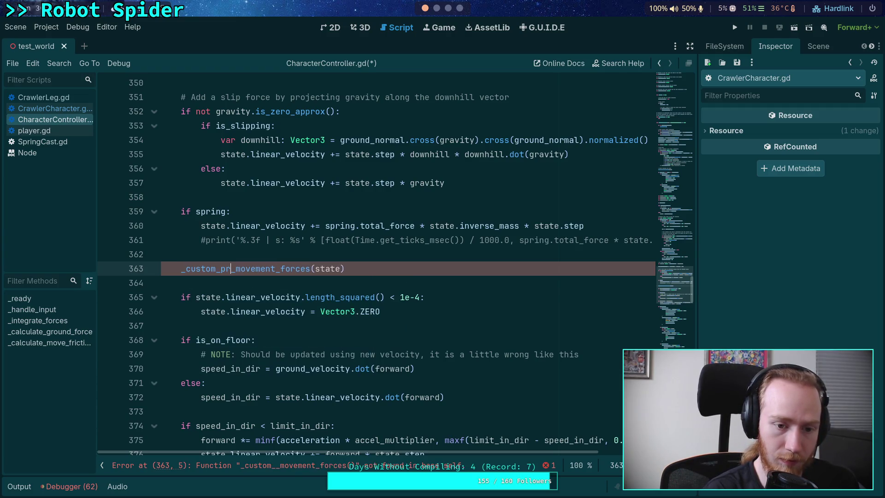
Check CrawlerCharacter.gd, then return and go to the end of CharacterController.gd.
click(233, 283)
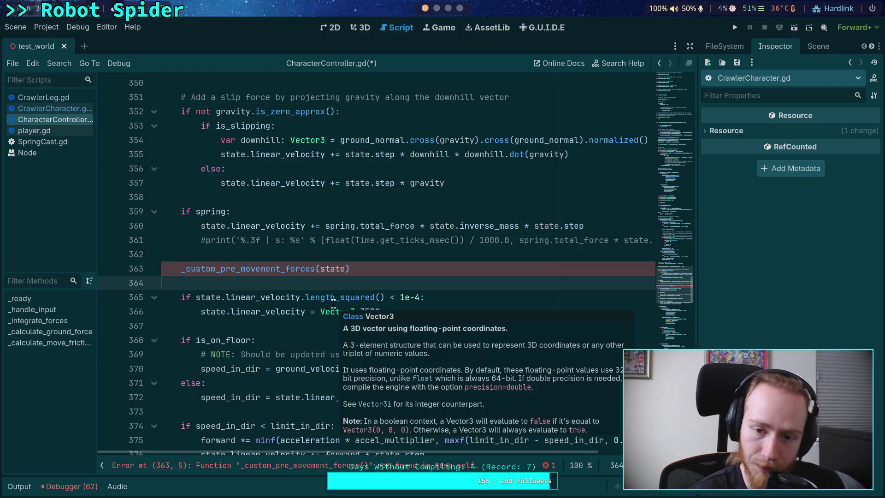
scroll(279, 368, up, 3)
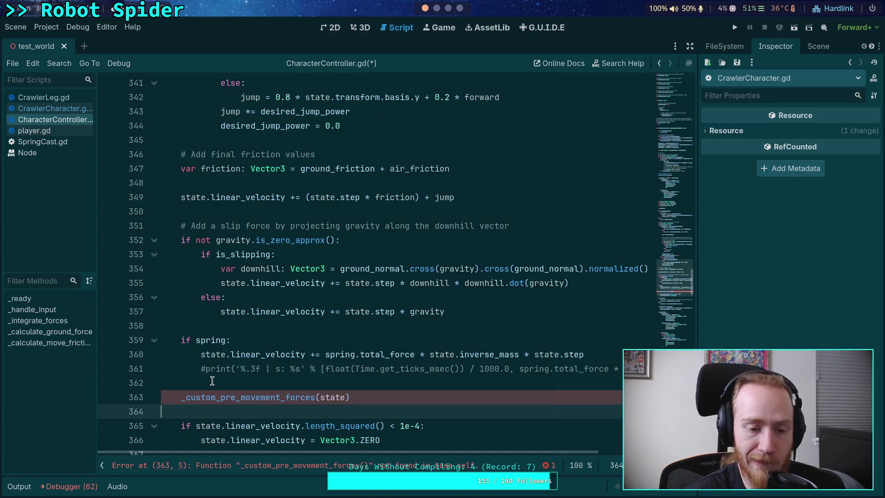
click(213, 380)
scroll(213, 381, down, 3)
scroll(295, 359, up, 3)
scroll(272, 350, down, 9)
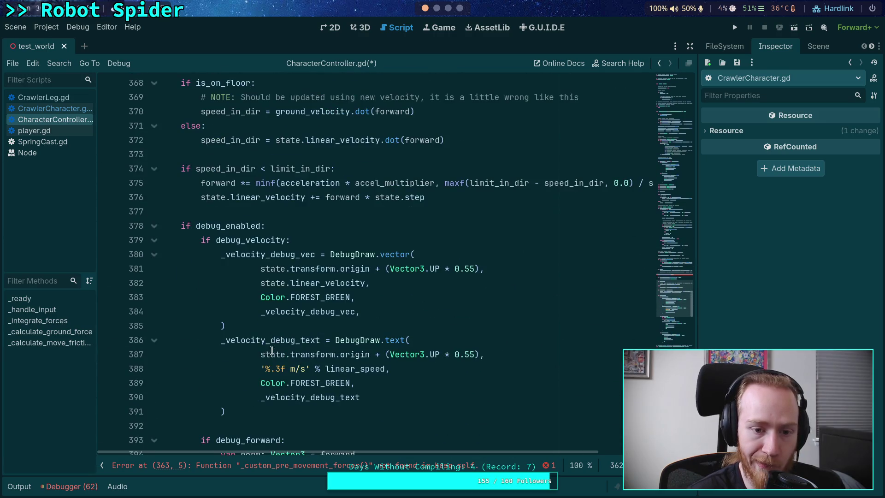
scroll(272, 350, down, 3)
scroll(272, 350, up, 9)
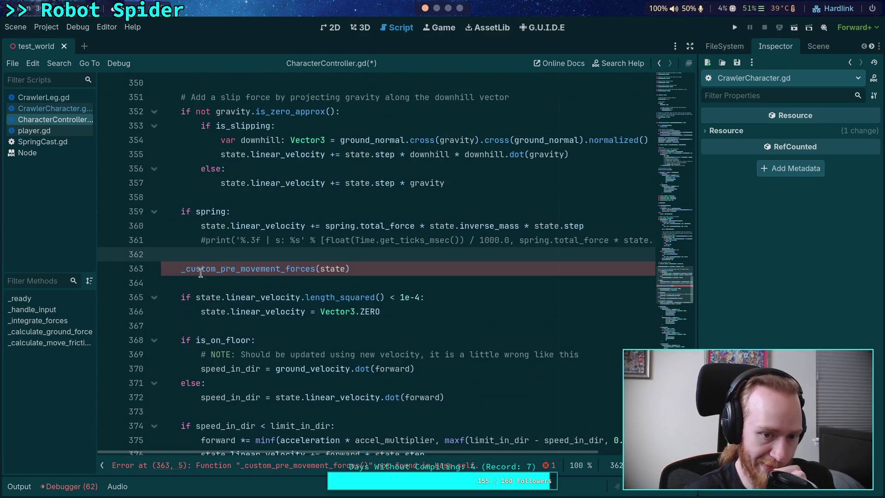
click(57, 110)
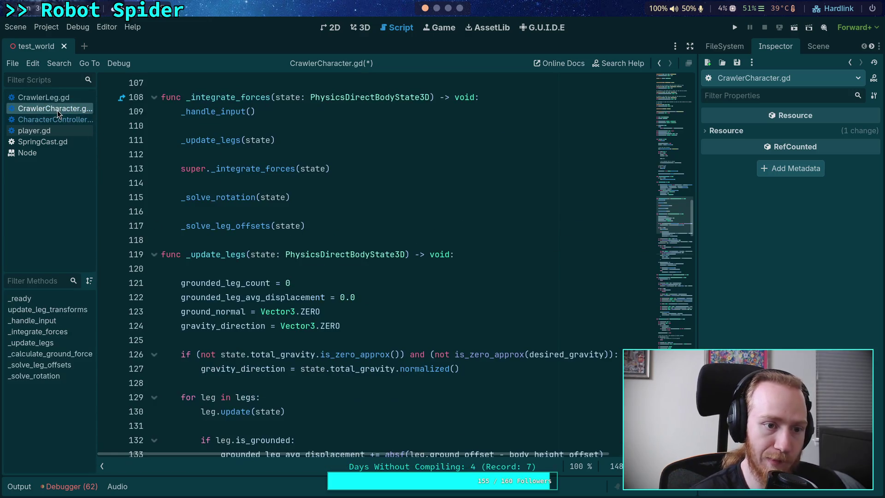
click(57, 121)
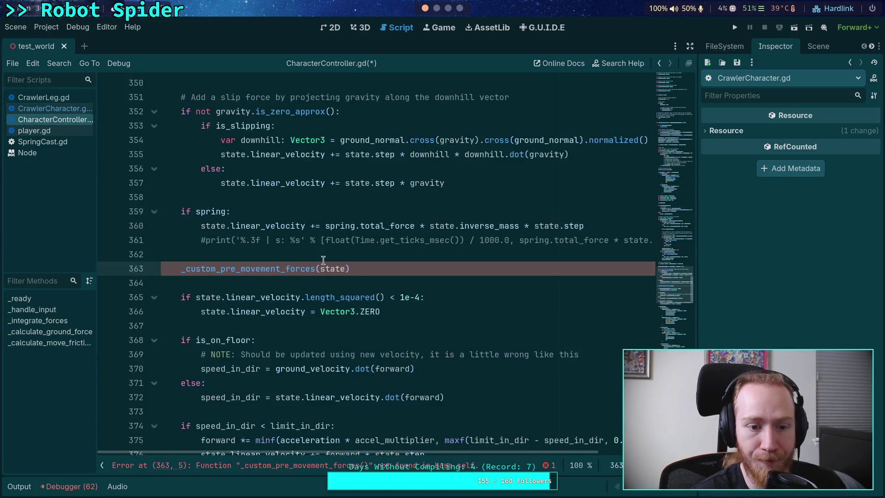
scroll(476, 312, down, 7)
scroll(477, 312, down, 20)
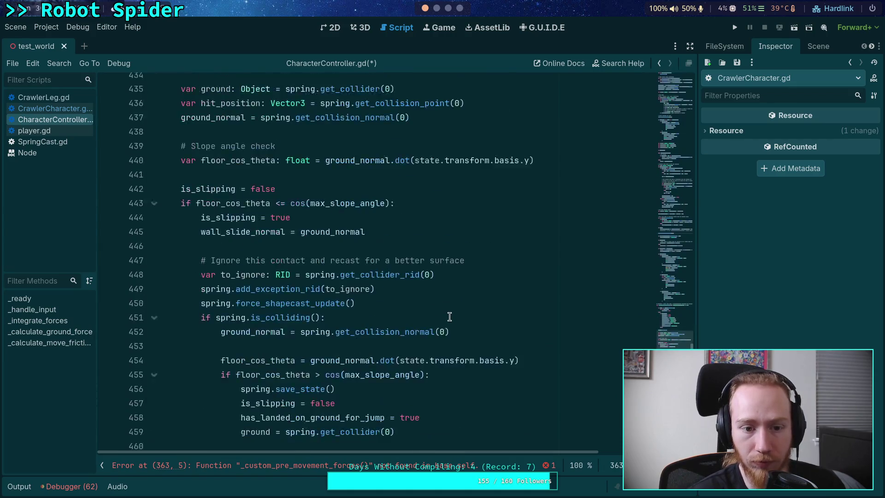
scroll(450, 316, down, 15)
scroll(449, 317, up, 2)
scroll(449, 317, down, 3)
scroll(449, 317, down, 3)
click(402, 339)
Add func _custom_pre_movement_forces(state: PhysicsDirectBodyState3D) -> void with a pass body.
key(Return)
text(func _custom_pre_)
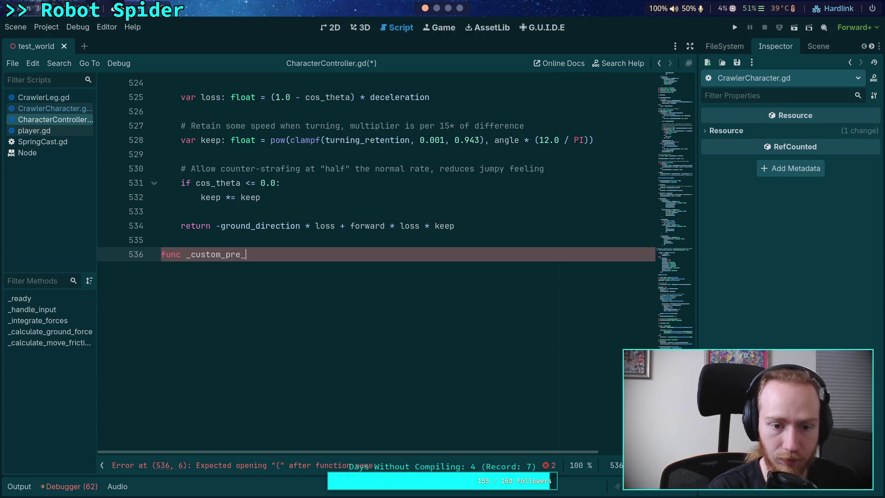
text(movement_forces(state: PhysicsD)
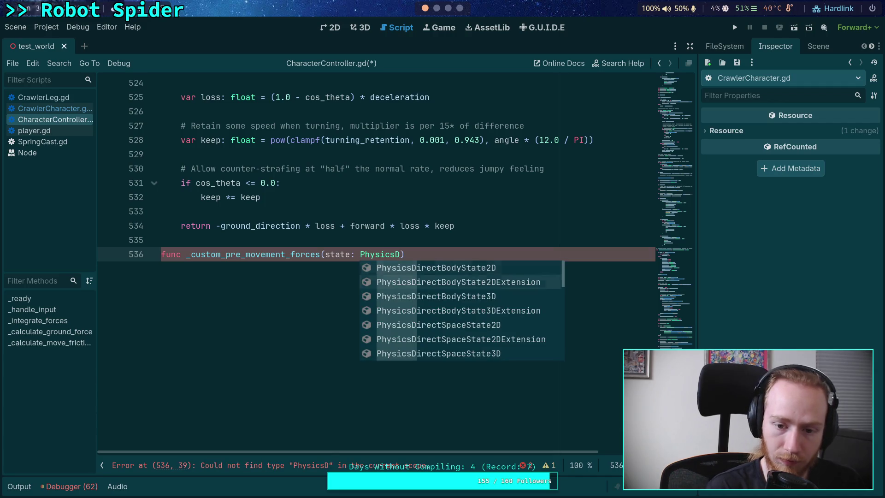
key(Down)
key(Down)
key(Return)
text(> void:)
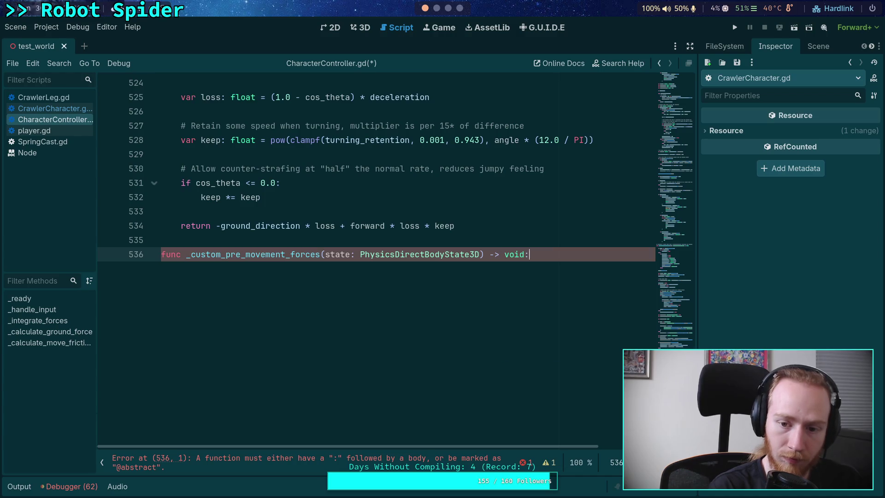
key(Return)
text(pass)
Add a '## For custom forces…' doc comment above the hook, then save.
key(Up)
key(ctrl+shift+Return)
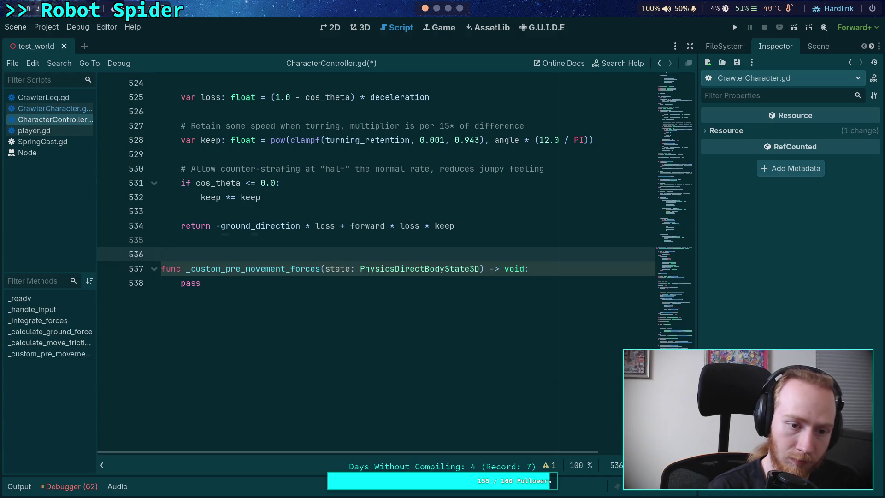
text(## Fo)
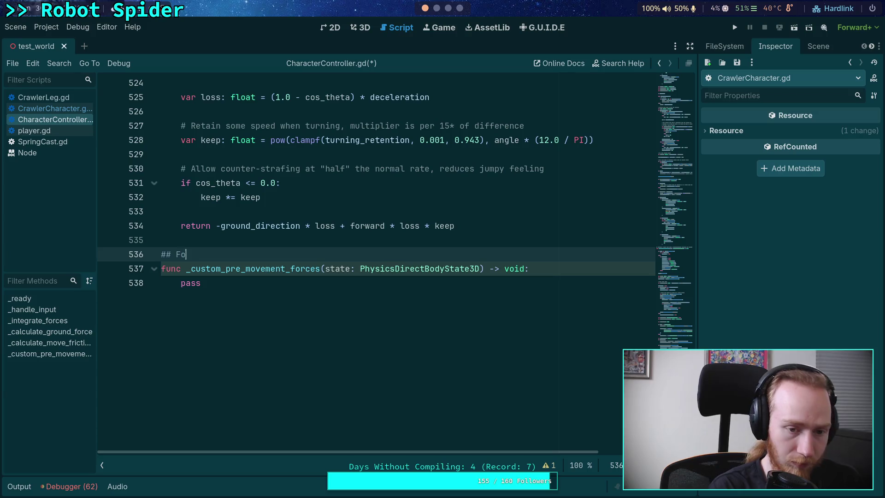
text(ust)
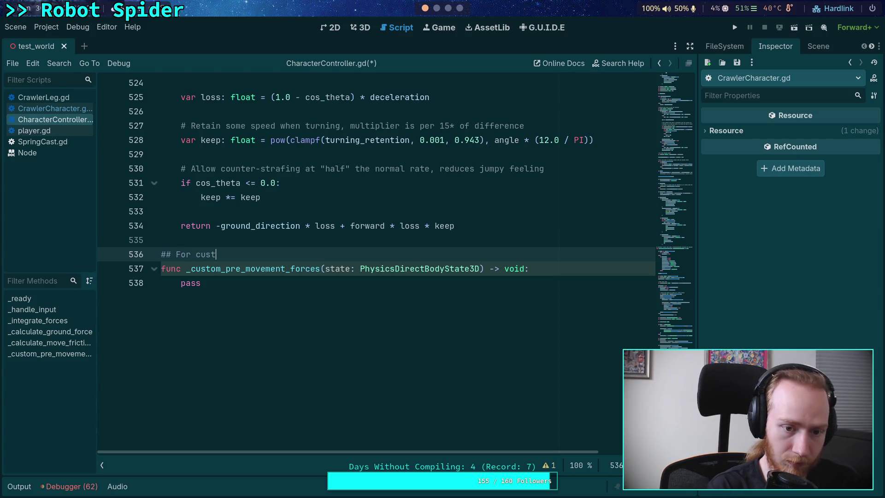
text(forces)
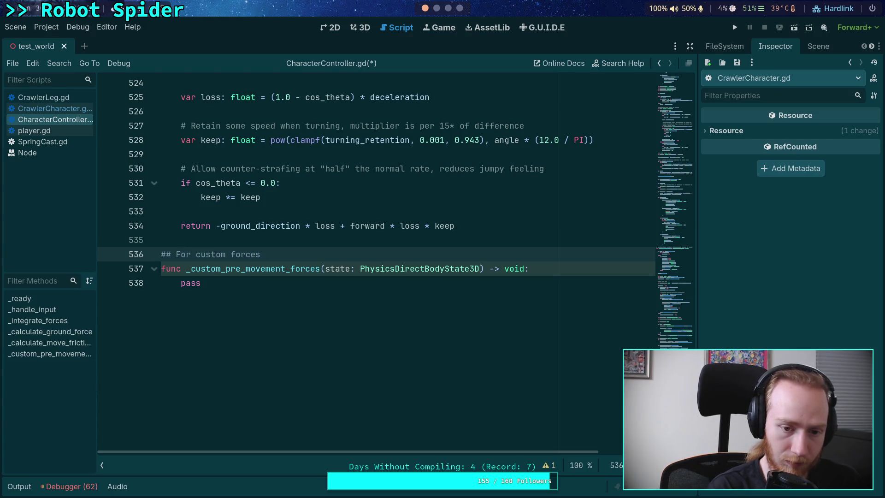
text(hould be applied)
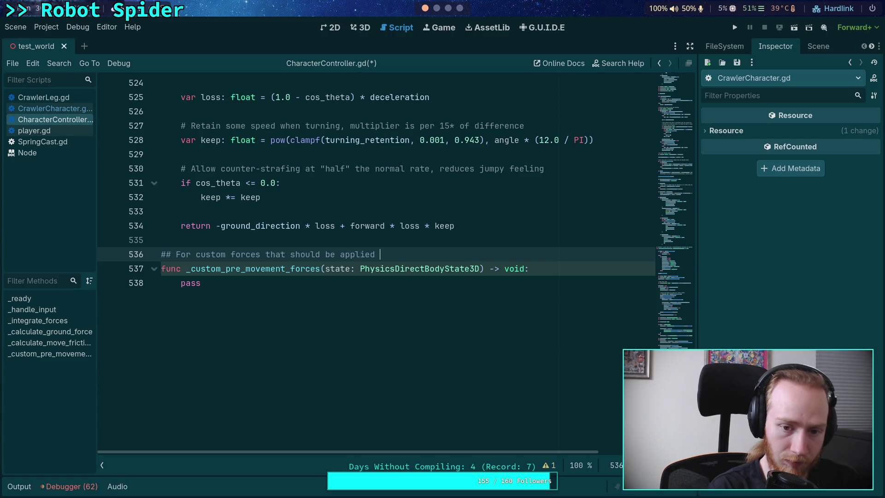
text(just before movement and)
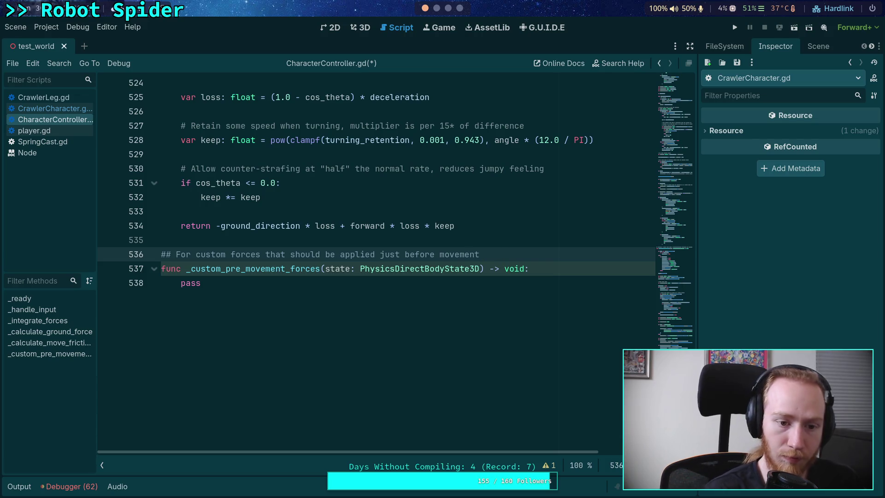
click(316, 401)
key(Return)
key(ctrl+s)
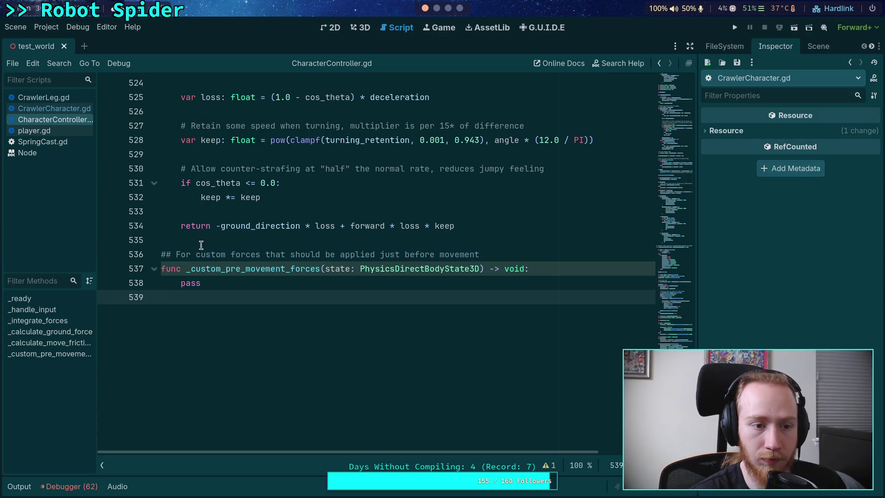
click(547, 466)
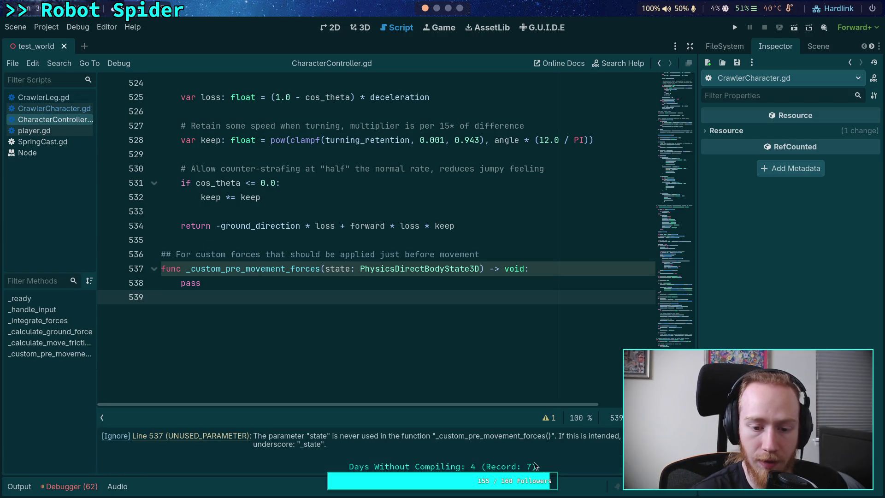
click(234, 435)
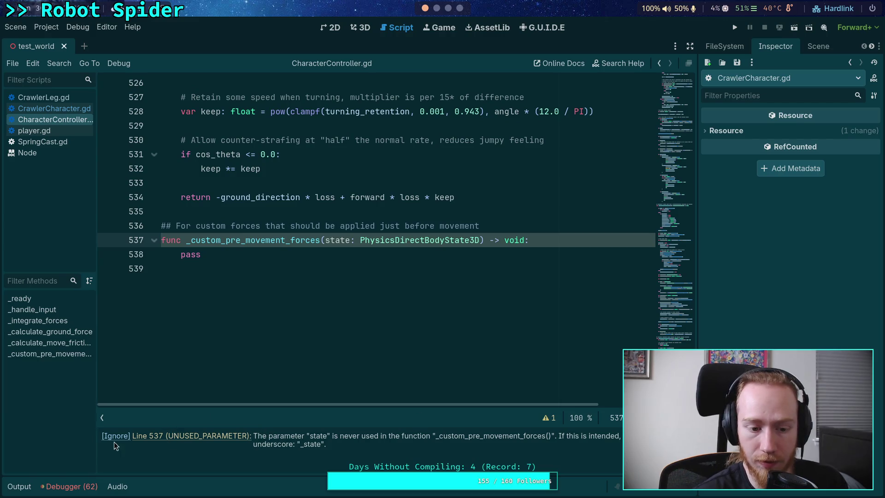
click(115, 436)
click(355, 317)
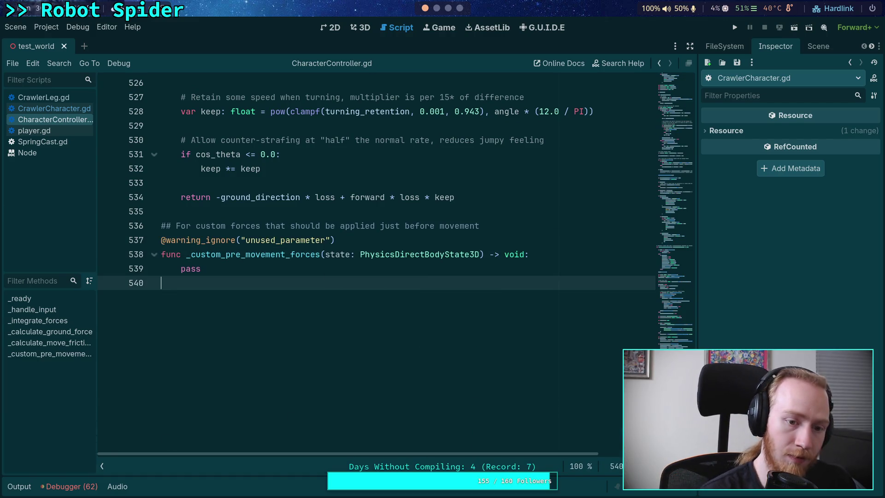
key(Up)
key(Up)
key(Up)
key(alt+Up)
key(ctrl+s)
key(alt+Down)
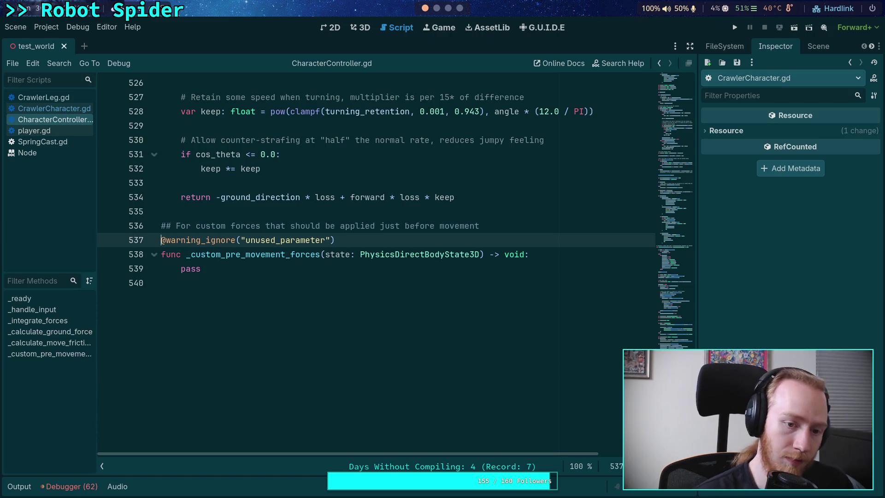
key(alt+Up)
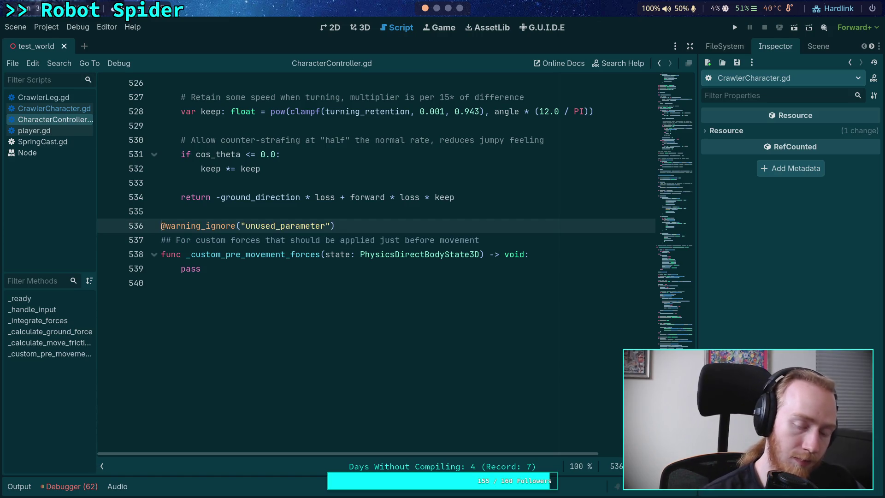
key(alt+Down)
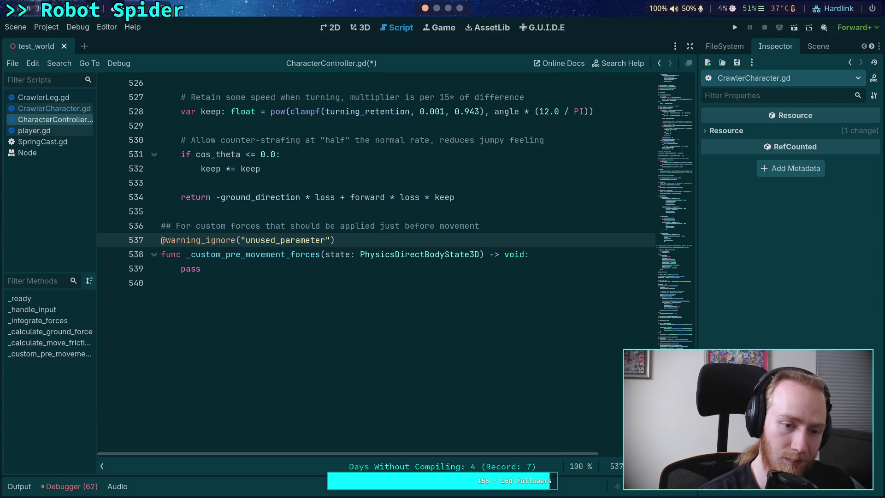
scroll(462, 293, up, 15)
scroll(585, 338, down, 9)
key(ctrl+s)
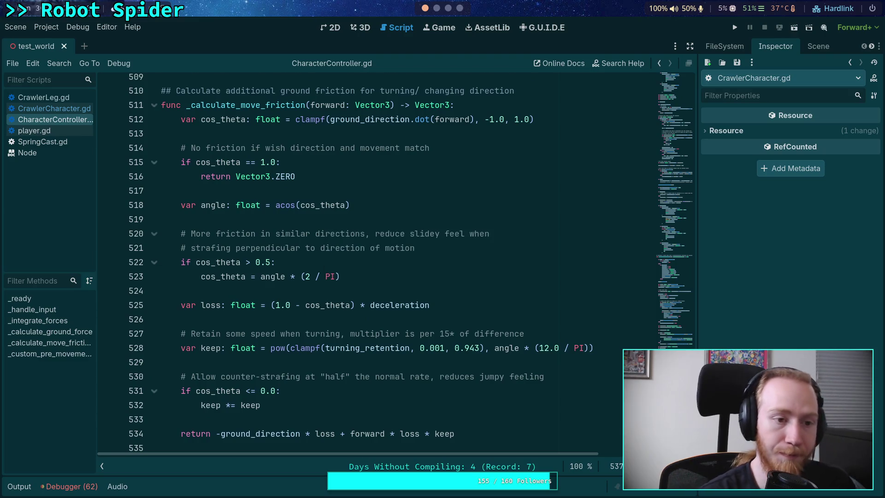
scroll(252, 281, down, 7)
key(alt+Up)
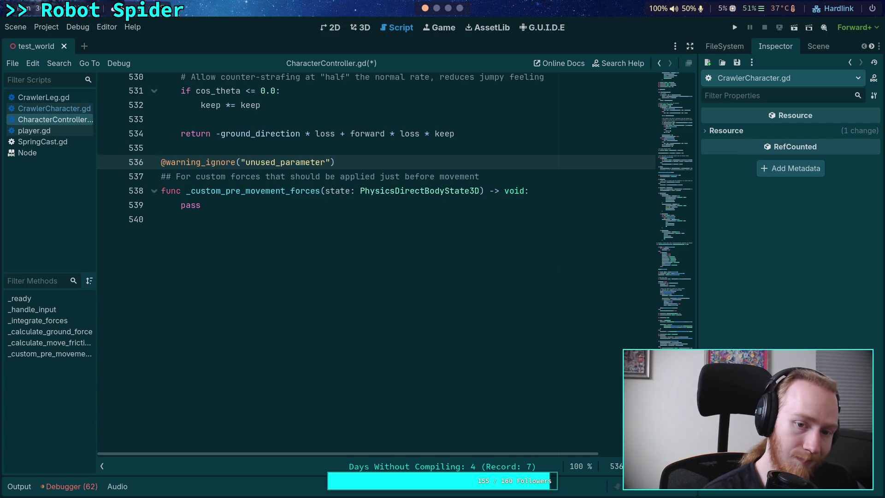
key(alt+Down)
key(ctrl+s)
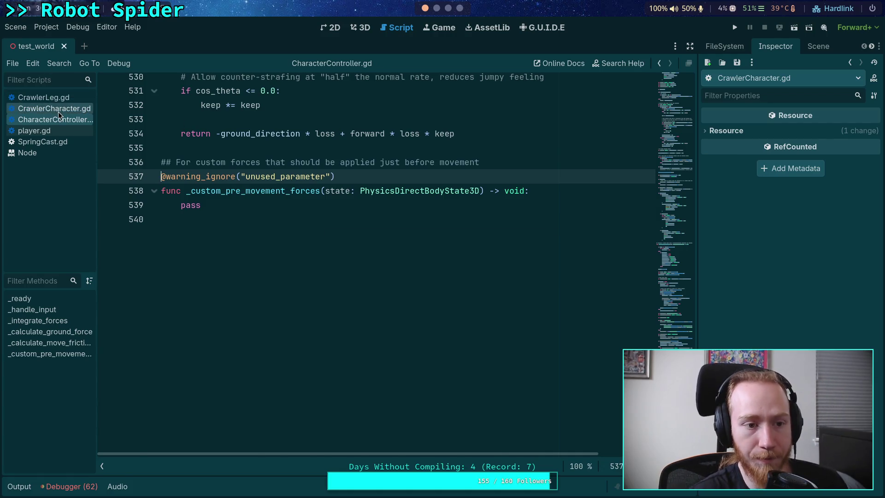
Remove the inv_gravity_legs calculation and per-leg gravity impulse loop from _update_legs in CrawlerCharacter.gd.
click(58, 110)
scroll(311, 212, down, 5)
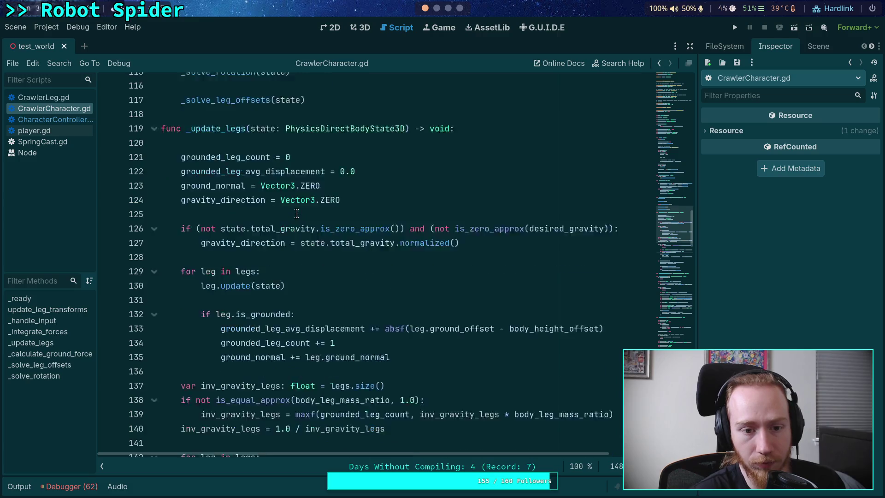
scroll(299, 209, up, 1)
scroll(299, 209, up, 4)
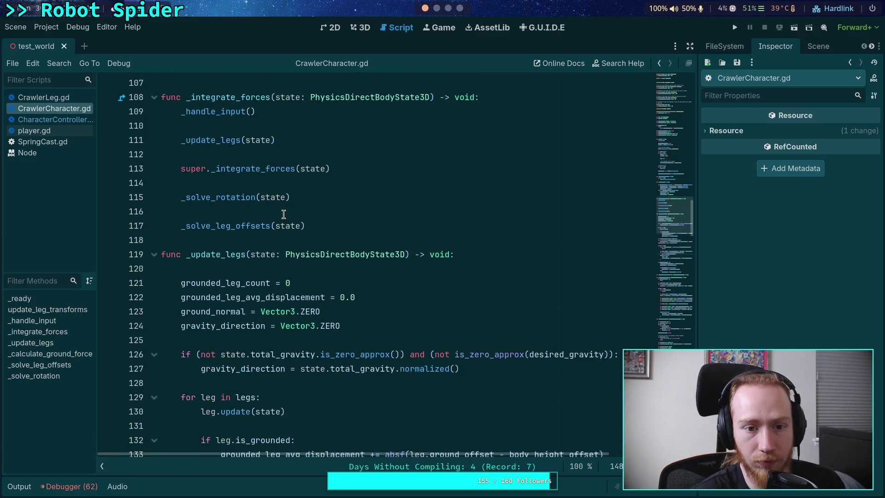
scroll(290, 217, down, 10)
scroll(289, 219, down, 3)
scroll(288, 219, up, 4)
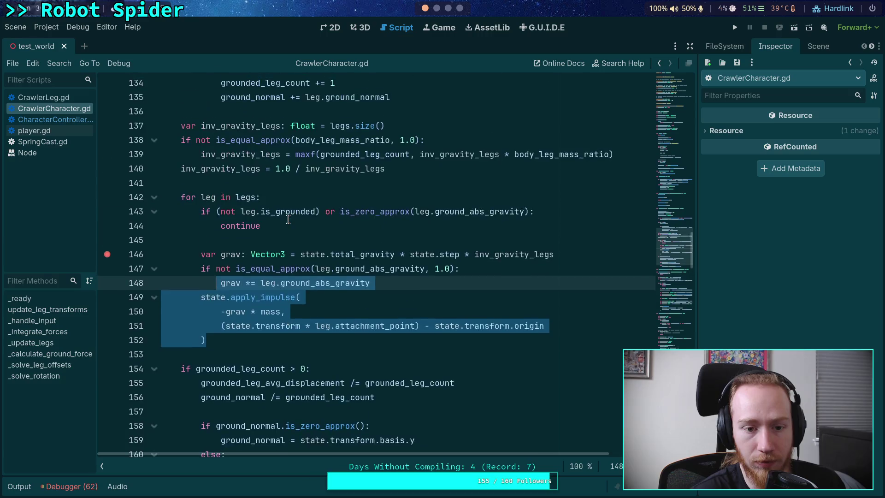
mouse_move(238, 344)
mouse_down()
mouse_move(223, 234)
mouse_move(161, 251)
mouse_move(163, 199)
mouse_up()
key(ctrl+c)
scroll(194, 242, up, 2)
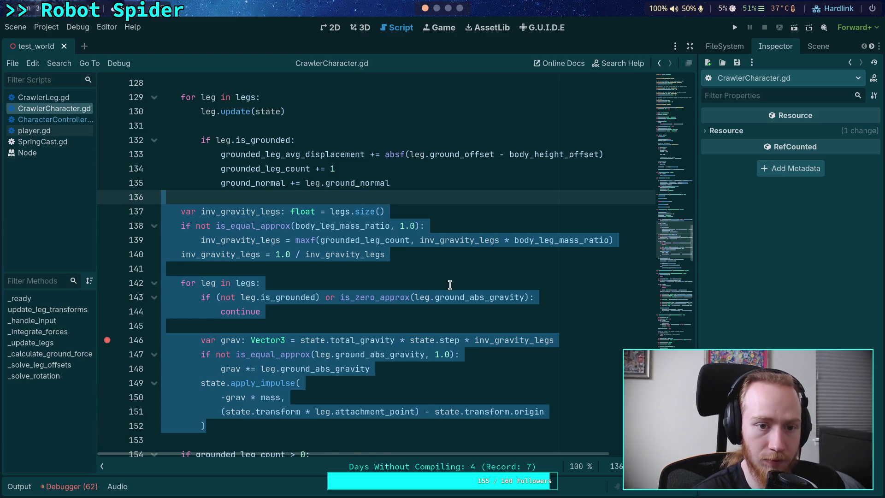
key(BackSpace)
key(BackSpace)
Fold _update_legs and place the caret after _calculate_ground_force, above _solve_leg_offsets.
scroll(427, 269, up, 3)
scroll(427, 269, up, 3)
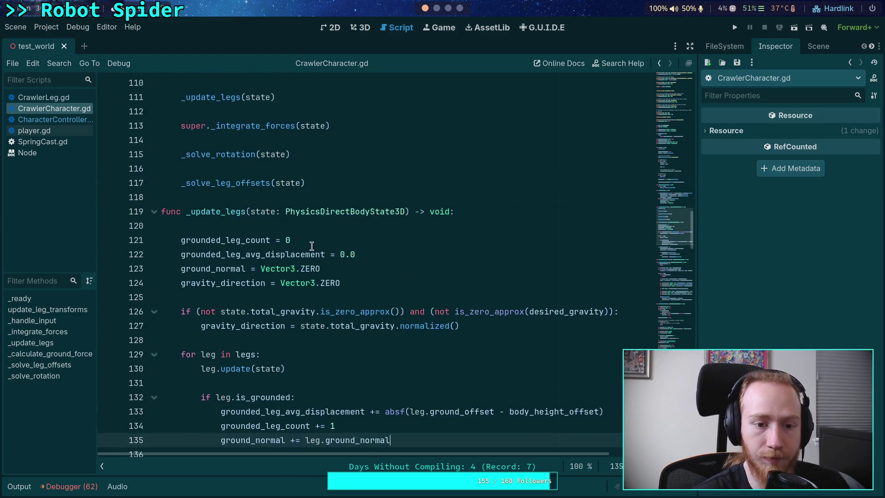
click(154, 213)
scroll(276, 243, up, 1)
scroll(276, 243, down, 2)
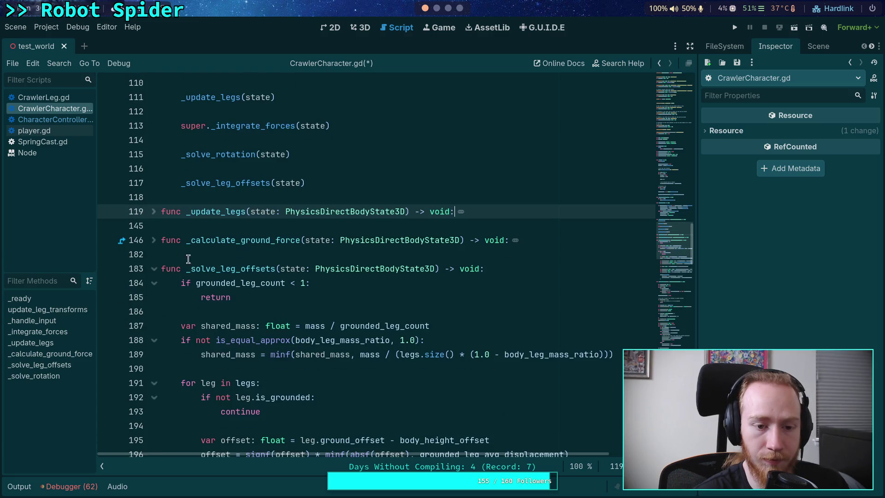
scroll(221, 249, down, 4)
scroll(222, 258, up, 7)
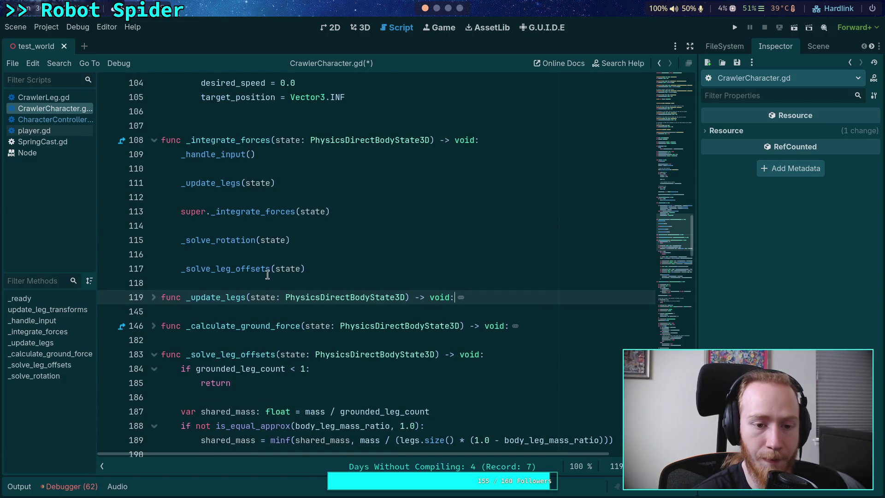
drag(308, 269, 129, 235)
scroll(325, 264, down, 4)
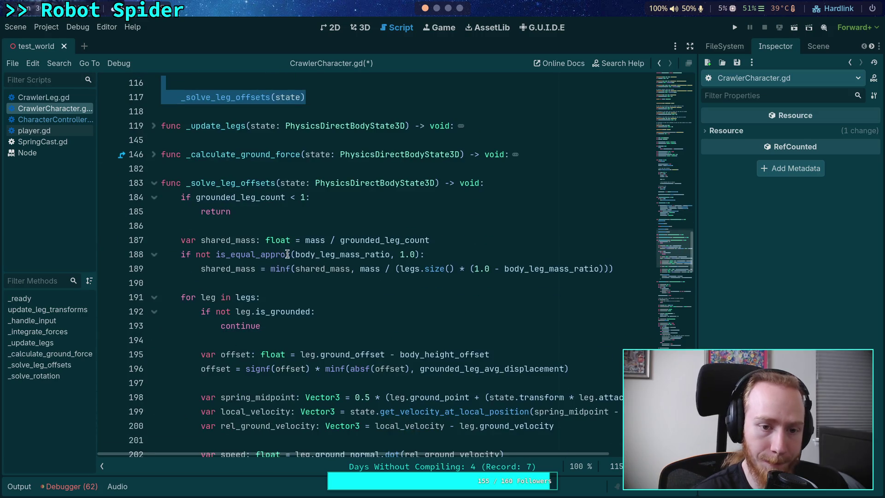
scroll(279, 255, up, 2)
click(237, 254)
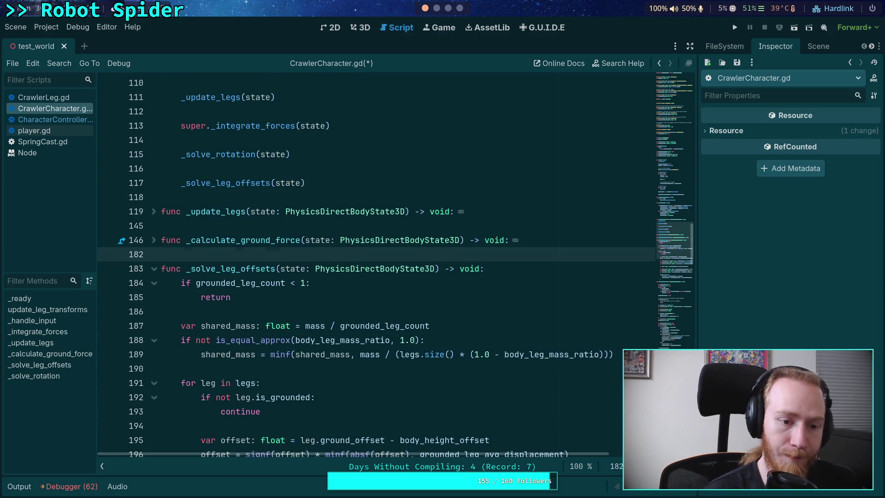
Declare a _custom_pre_movement_forces(state) override whose body calls _solve_rotation(state).
key(Return)
key(Return)
key(Up)
text(c _cust)
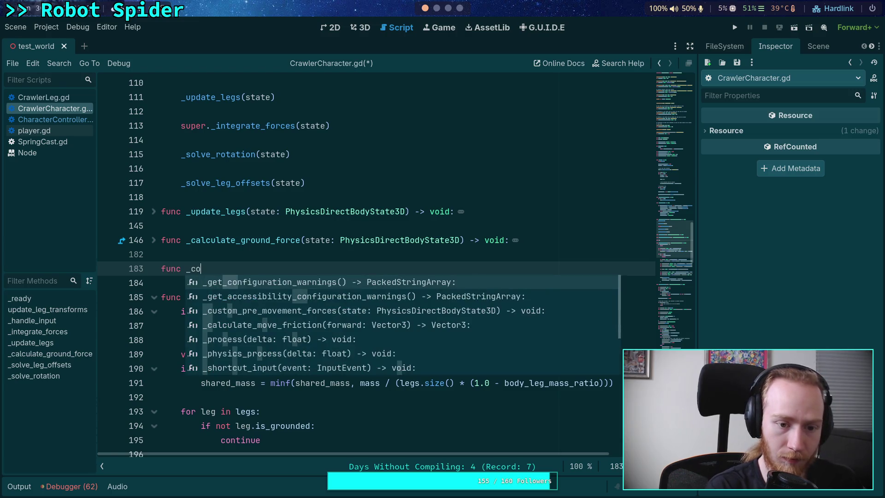
key(Return)
key(Return)
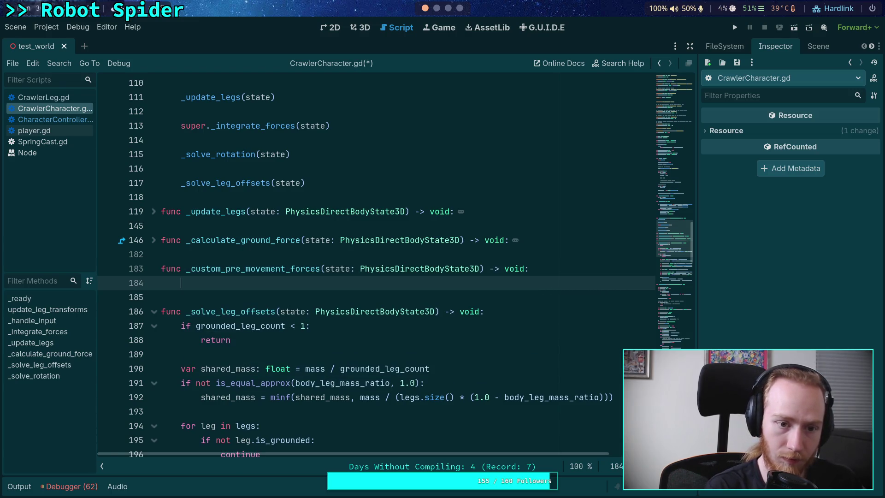
key(Return)
text(sol)
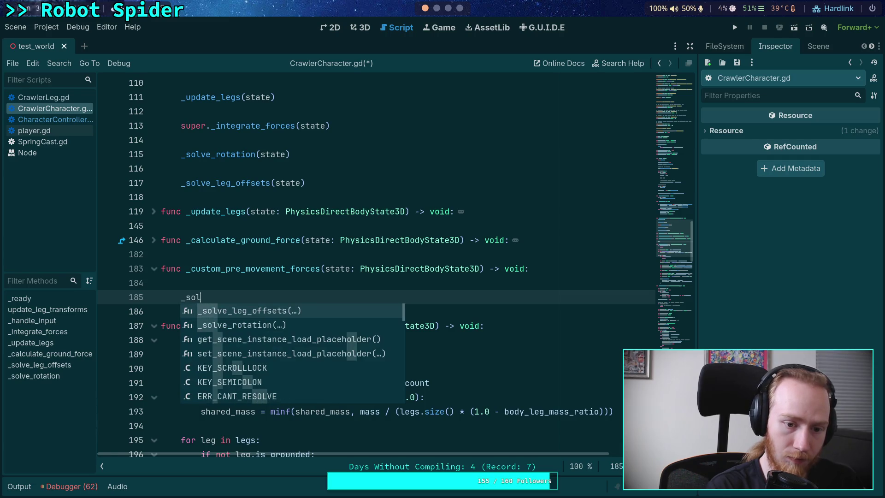
key(Down)
key(Return)
text(state)
key(Return)
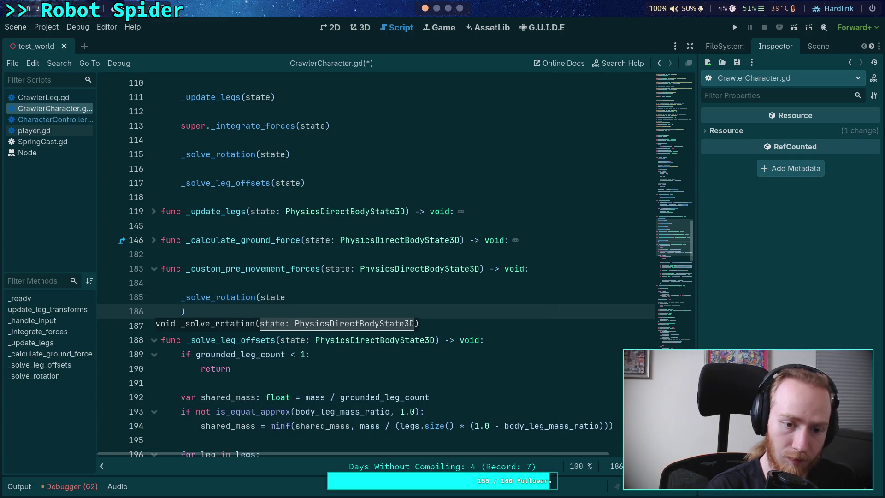
key(BackSpace)
key(End)
key(Return)
key(Return)
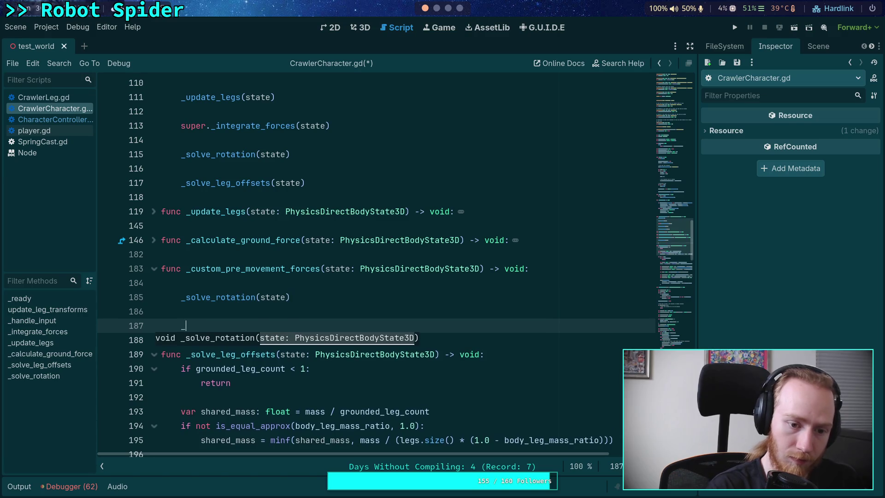
Add a _solve_leg_offsets(state) call after _solve_rotation.
key(BackSpace)
key(BackSpace)
text(ol)
key(Return)
text(state)
key(End)
Paste the per-leg gravity impulse loop at the top of the override's body.
key(Return)
key(Up)
key(Up)
key(Up)
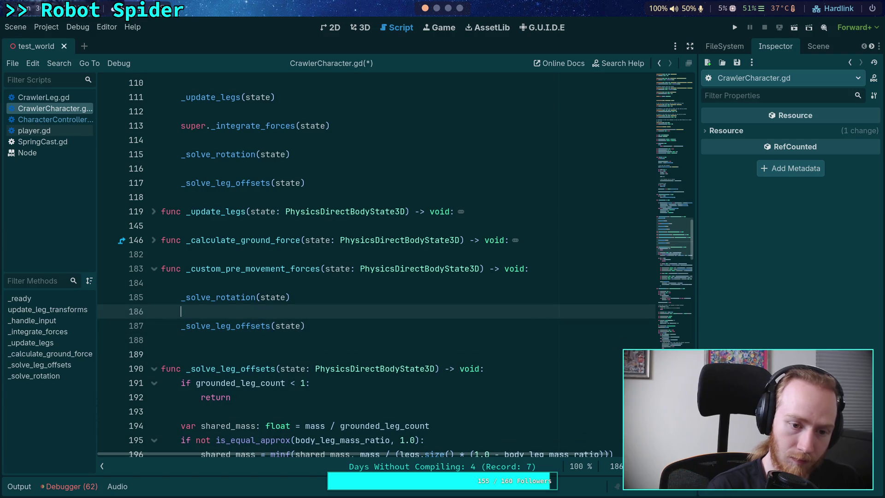
key(Return)
key(ctrl+v)
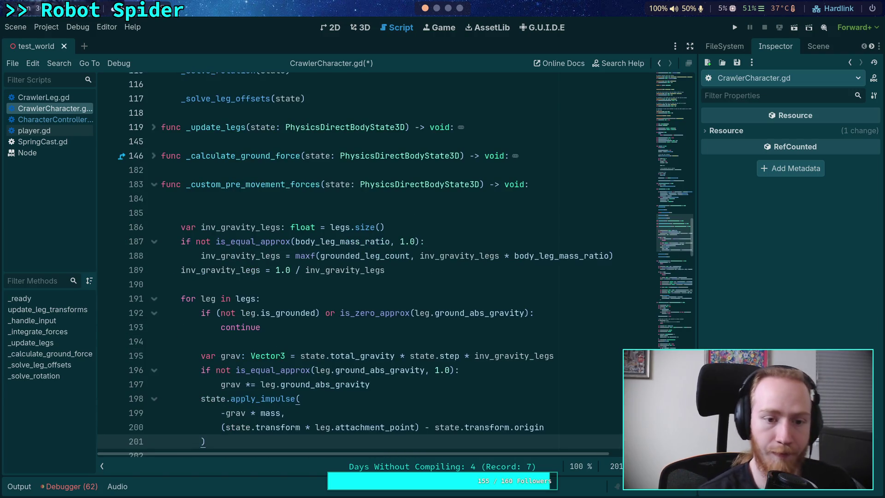
click(251, 201)
key(BackSpace)
Delete the old _solve_rotation and _solve_leg_offsets calls from _integrate_forces.
scroll(275, 277, down, 5)
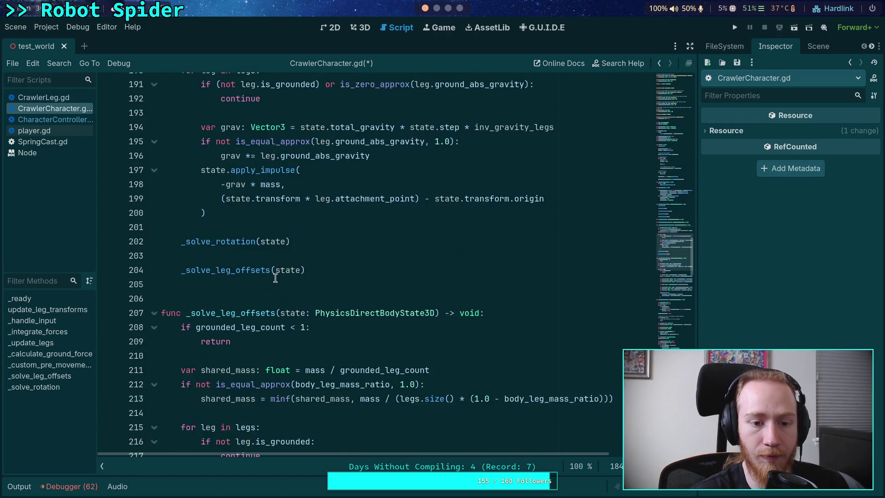
scroll(275, 276, up, 8)
drag(316, 227, 297, 183)
key(BackSpace)
key(BackSpace)
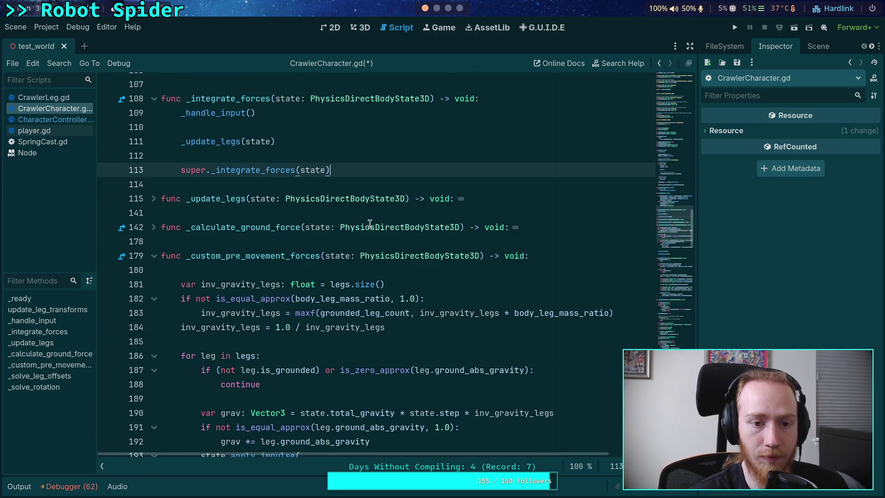
Review the per-leg impulse loop and surrounding code in CrawlerCharacter.gd.
mouse_move(376, 227)
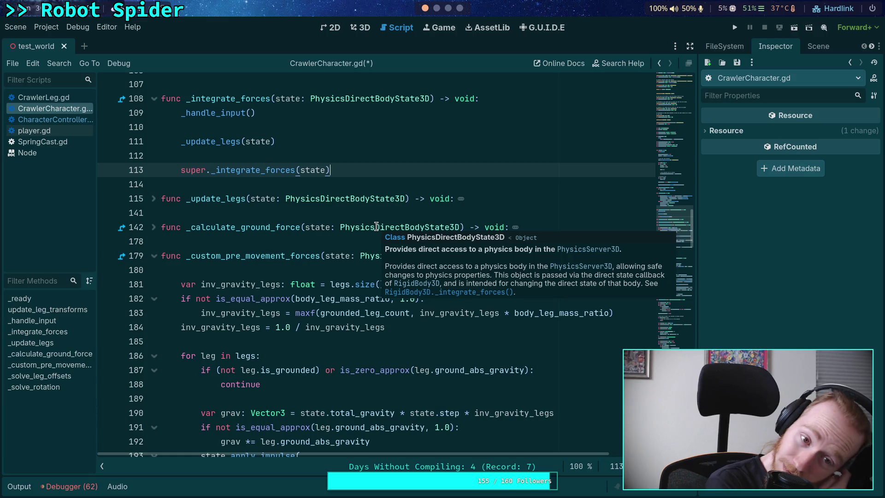
scroll(242, 275, down, 3)
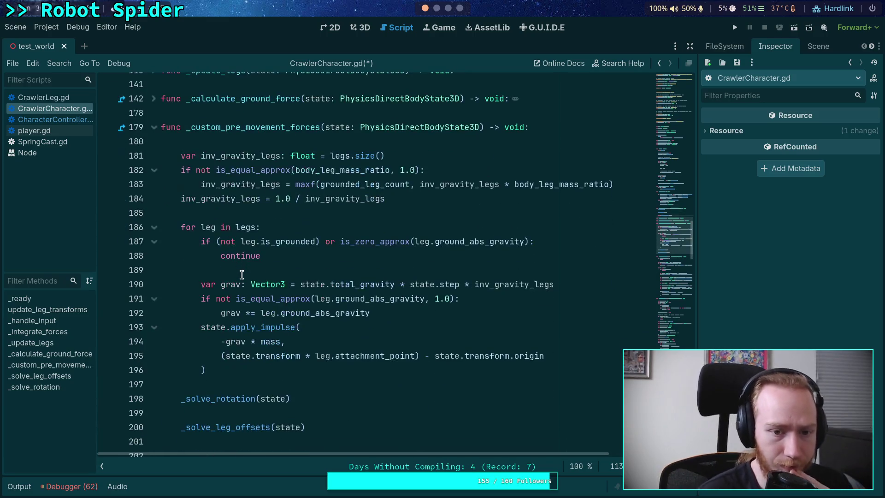
scroll(242, 333, down, 1)
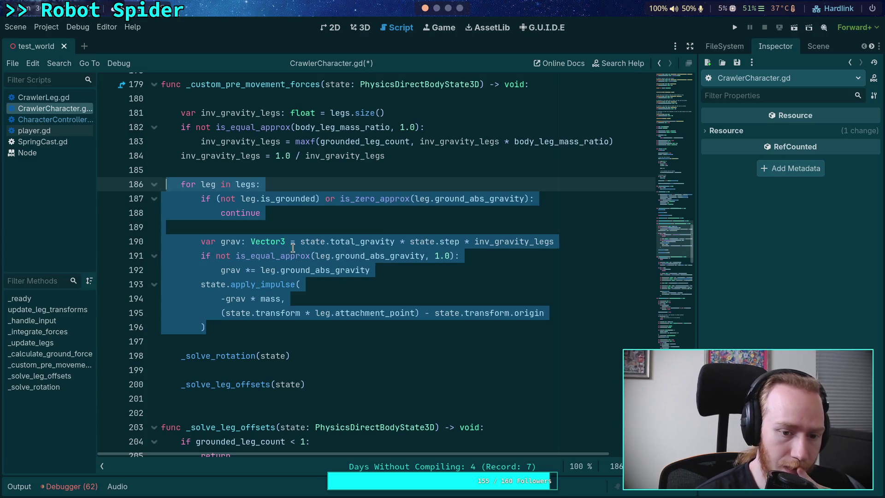
click(296, 241)
scroll(297, 316, up, 20)
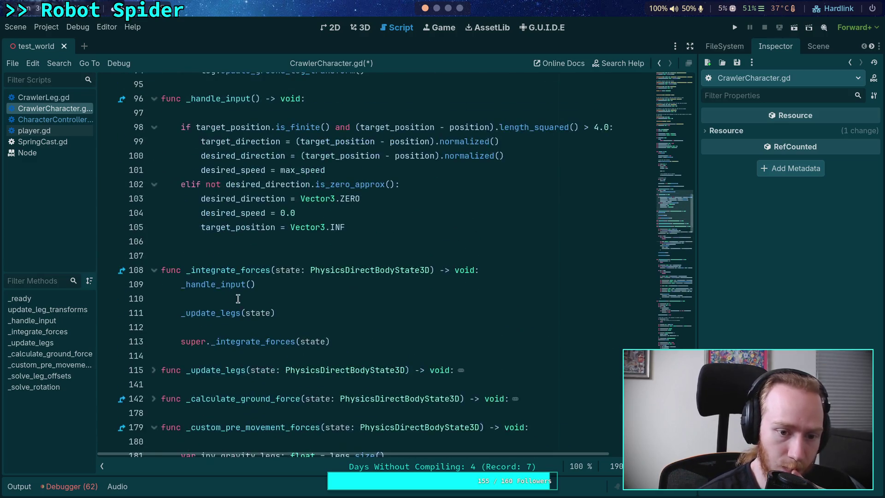
scroll(246, 300, up, 5)
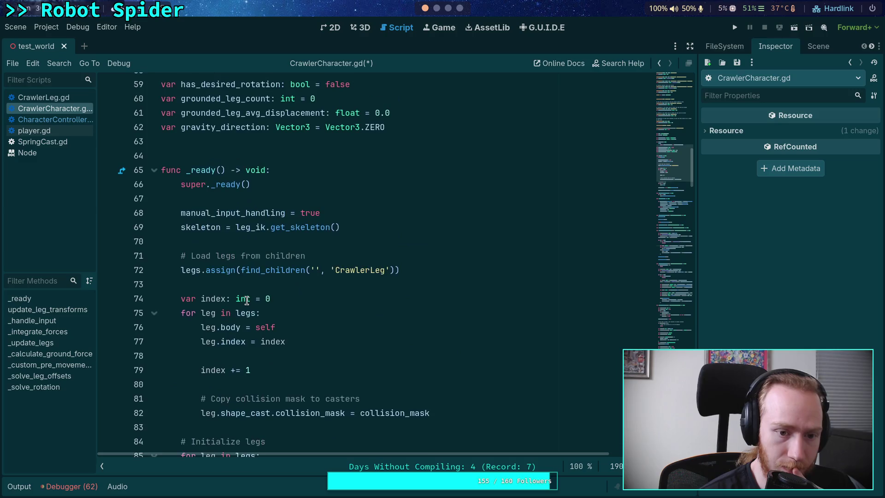
scroll(208, 284, down, 3)
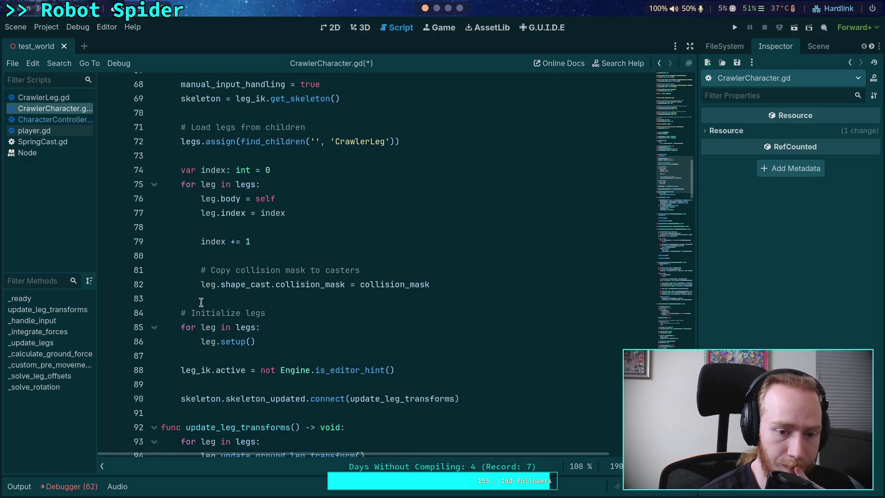
scroll(412, 346, down, 1)
click(488, 354)
scroll(438, 336, up, 7)
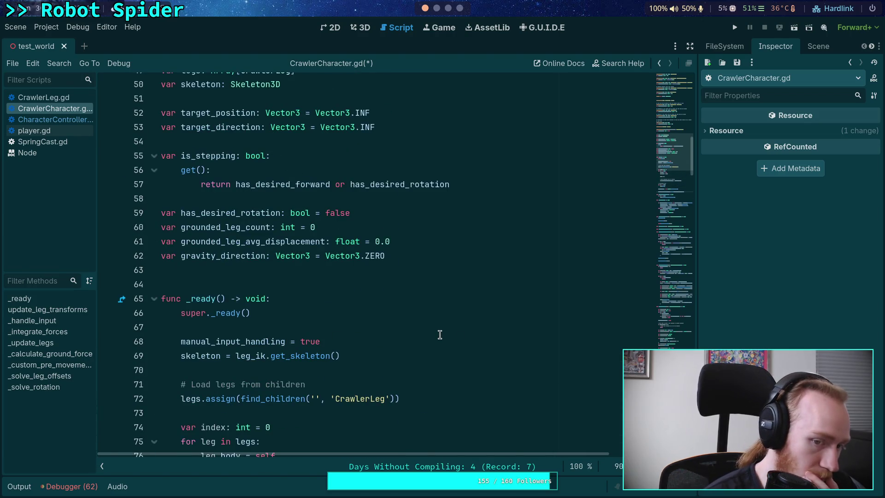
scroll(439, 334, down, 14)
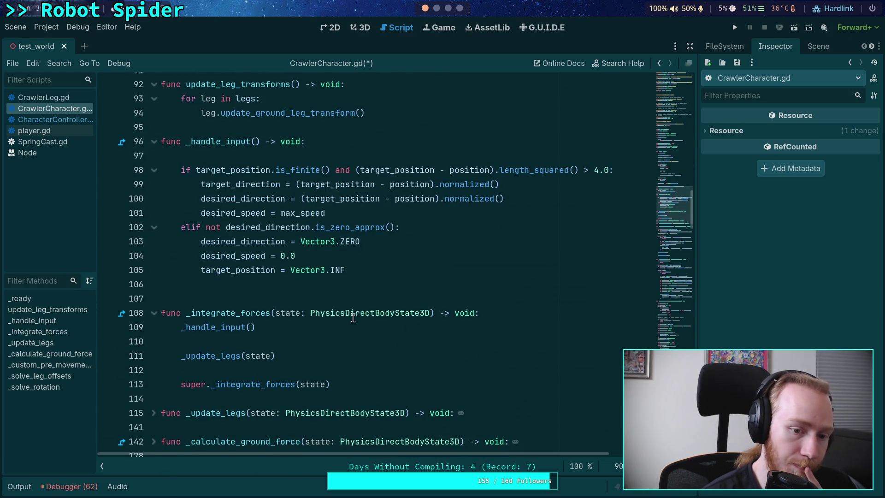
scroll(353, 318, down, 2)
scroll(244, 297, down, 2)
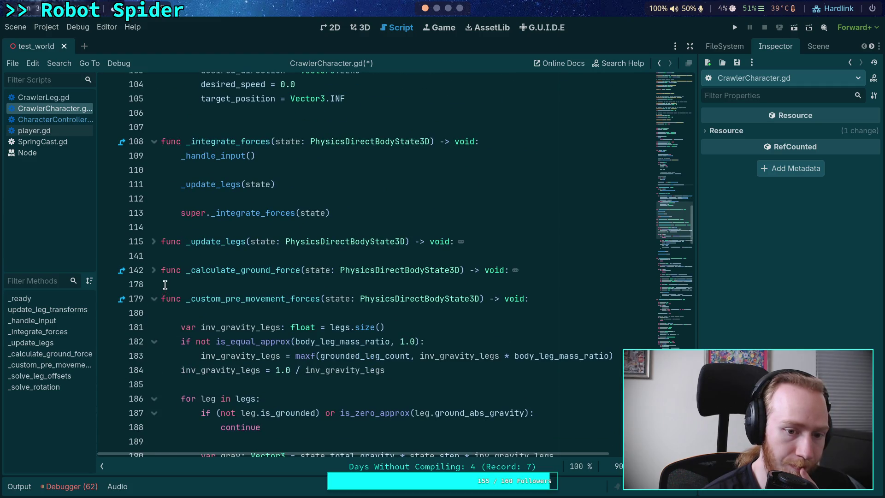
scroll(156, 304, down, 3)
Open a blank line on line 180 at the top of the override and begin a '#' comment.
click(175, 184)
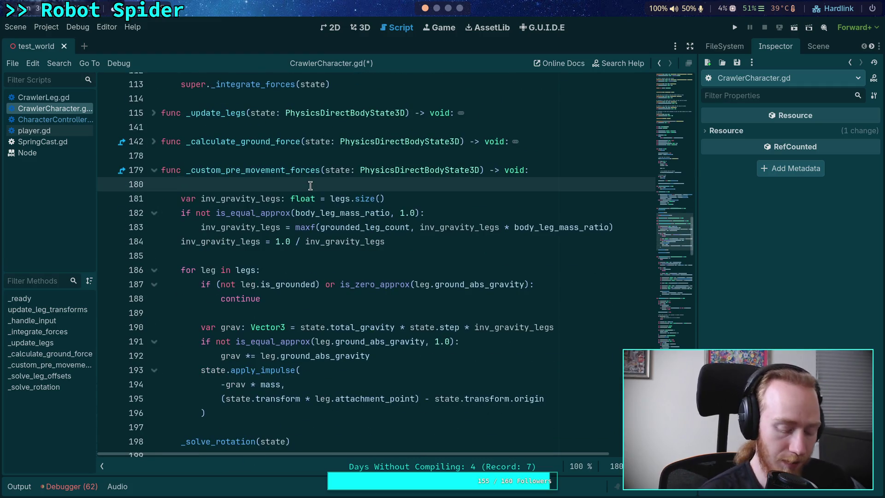
key(Return)
key(Return)
key(Up)
text(#)
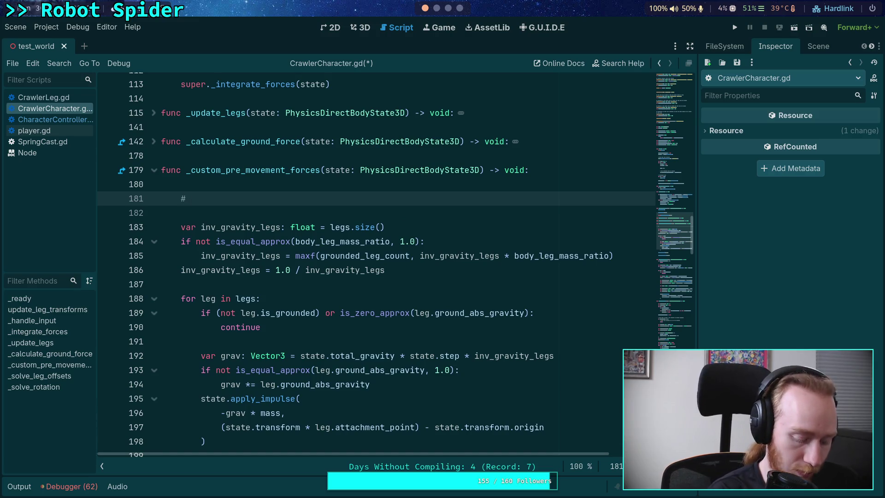